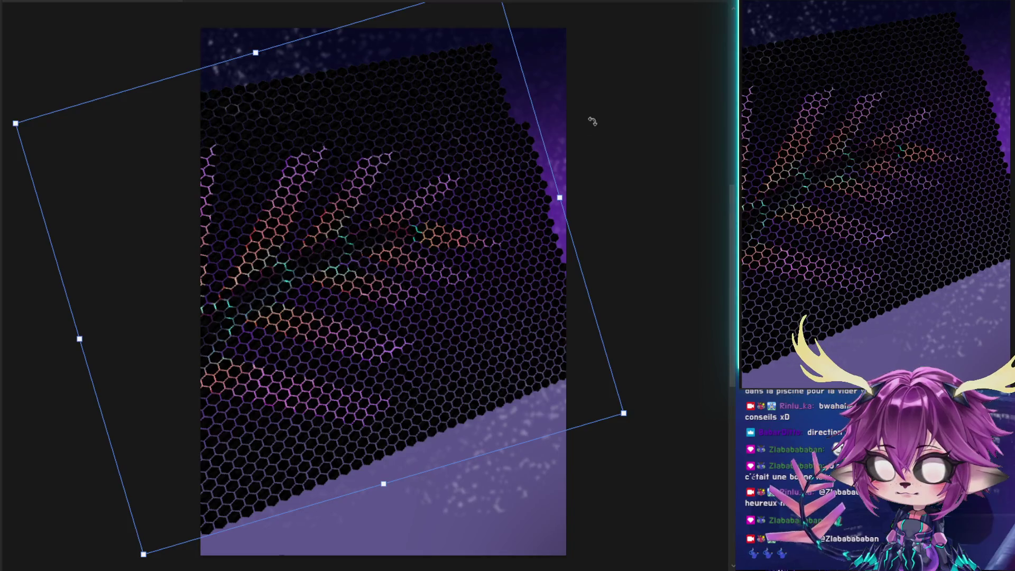
Commit the hexagon grid's resize and blend it faintly into the feathers' pink-orange gradients
key(Return)
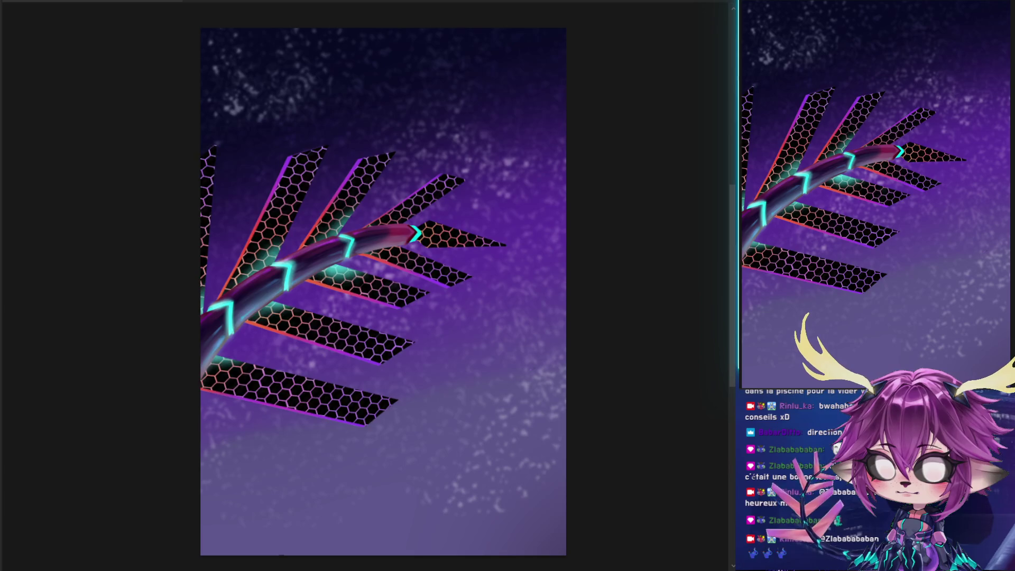
key(Delete)
key(ctrl+z)
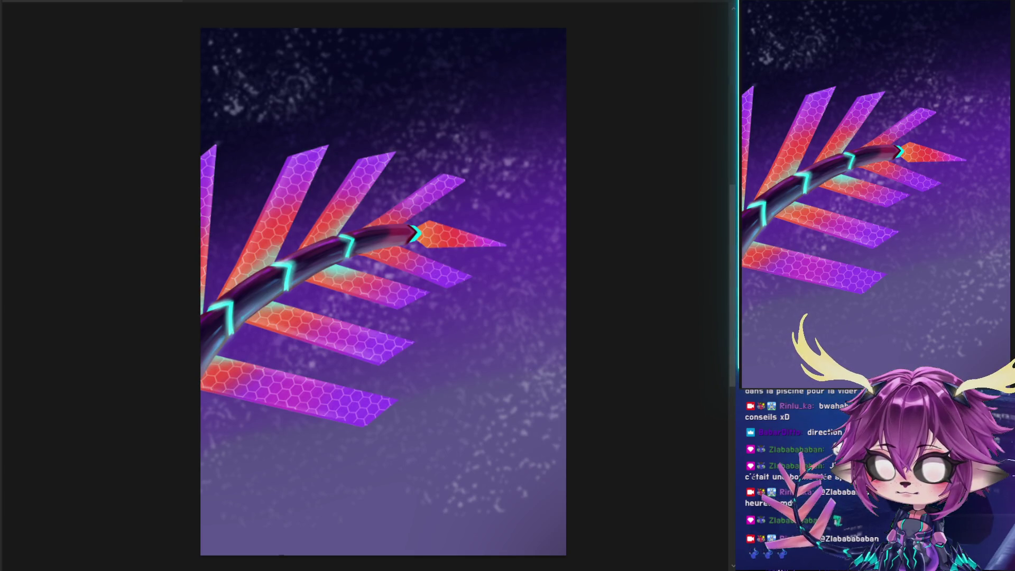
key(5)
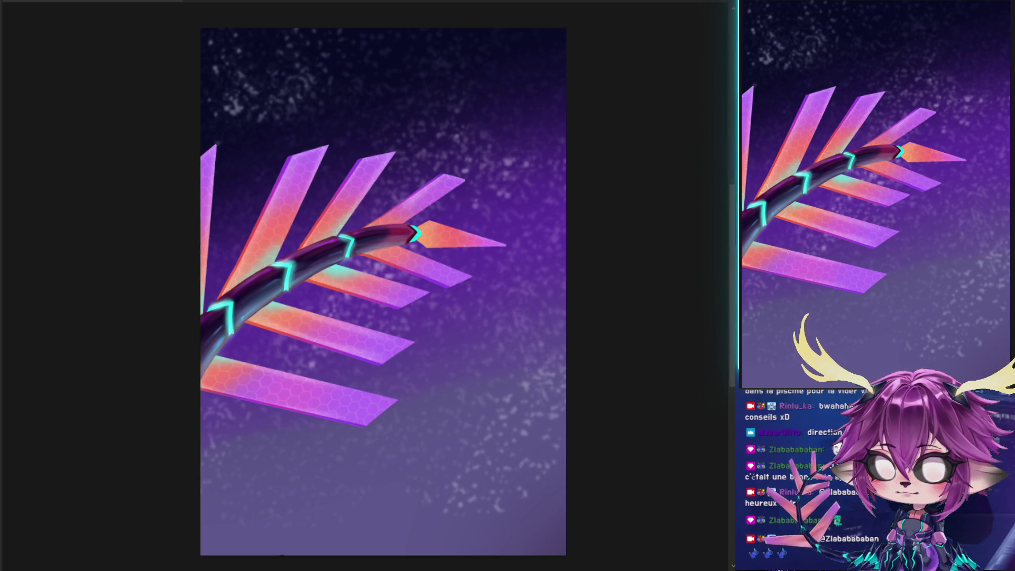
scroll(339, 251, up, 5)
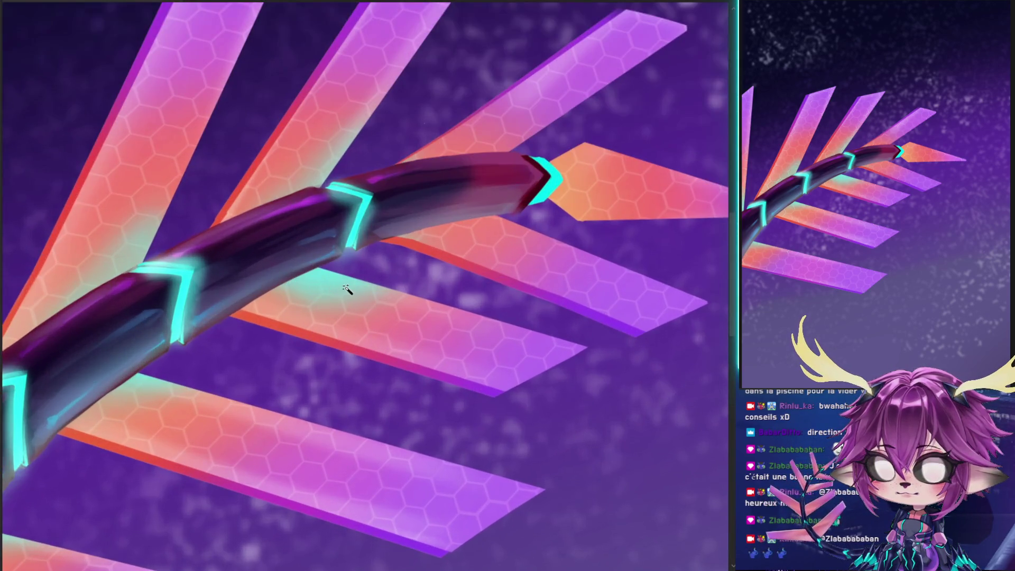
scroll(333, 290, down, 1)
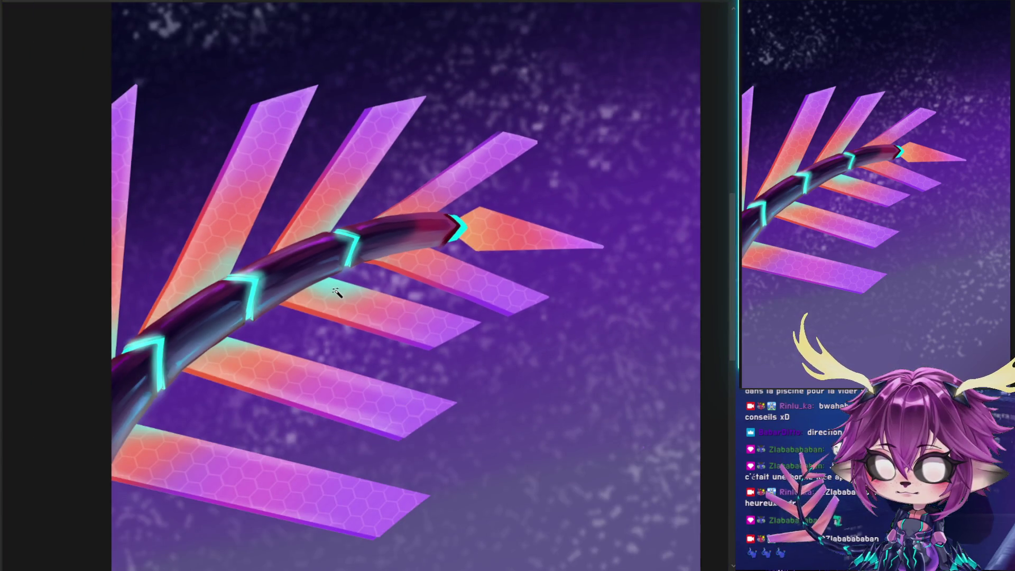
scroll(336, 292, down, 1)
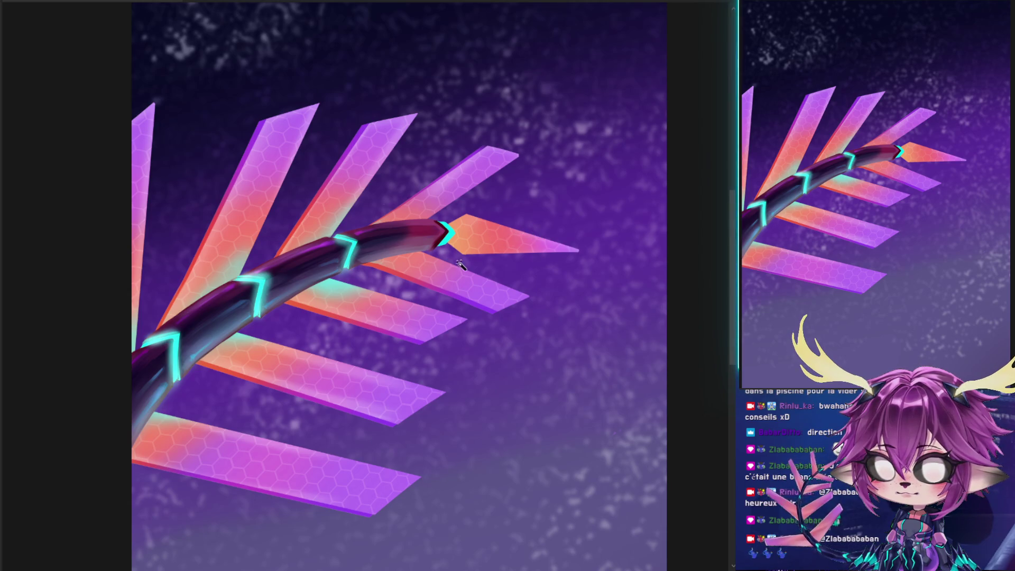
scroll(448, 267, down, 1)
scroll(446, 268, down, 2)
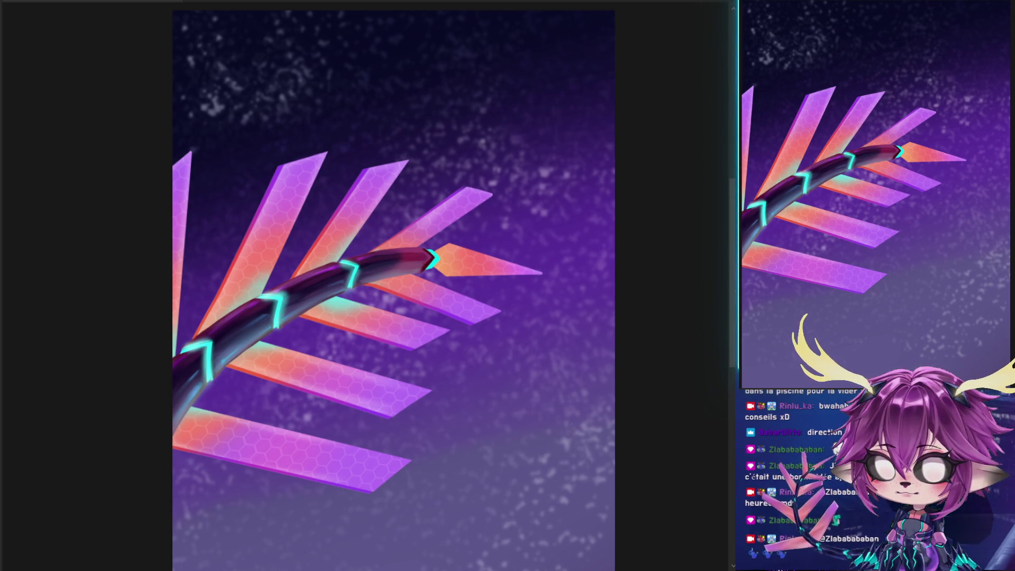
Step back and forth through the feather edits in history, settling on the bold black hexagon grid
key(ctrl+z)
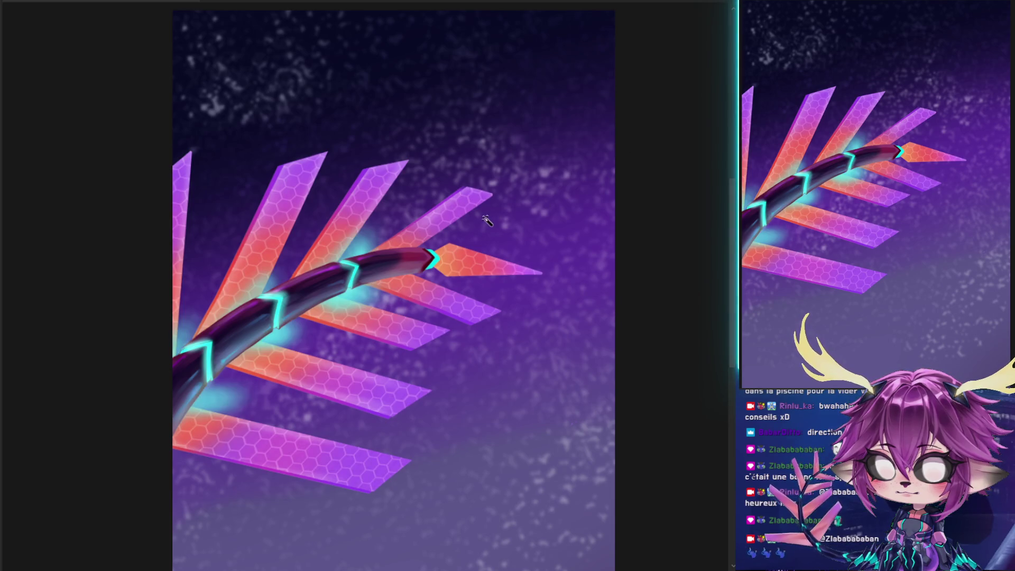
key(ctrl+z)
key(ctrl+z)
key(ctrl+z)
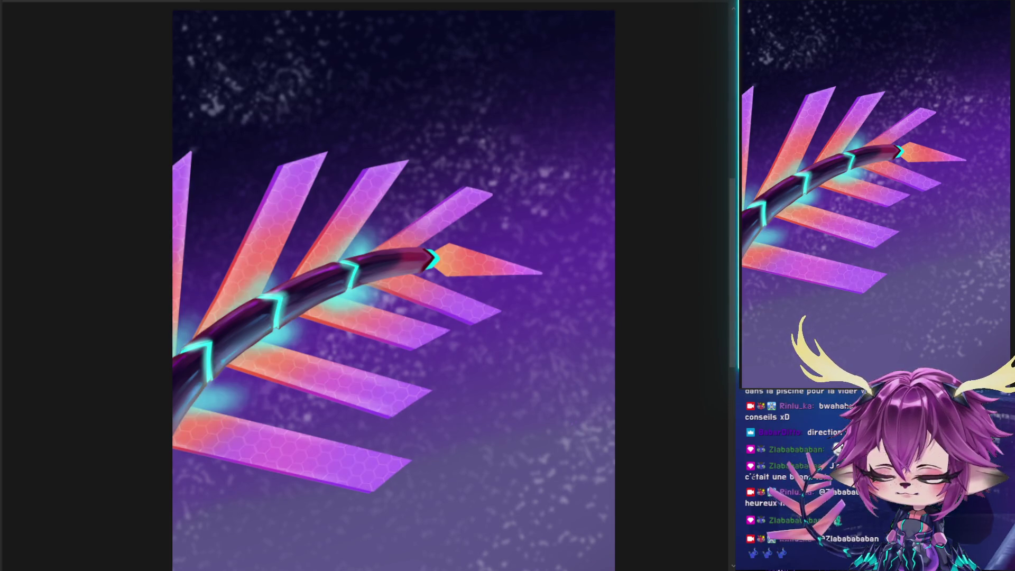
key(ctrl+z)
key(ctrl+y)
key(ctrl+z)
key(ctrl+y)
key(ctrl+z)
key(ctrl+y)
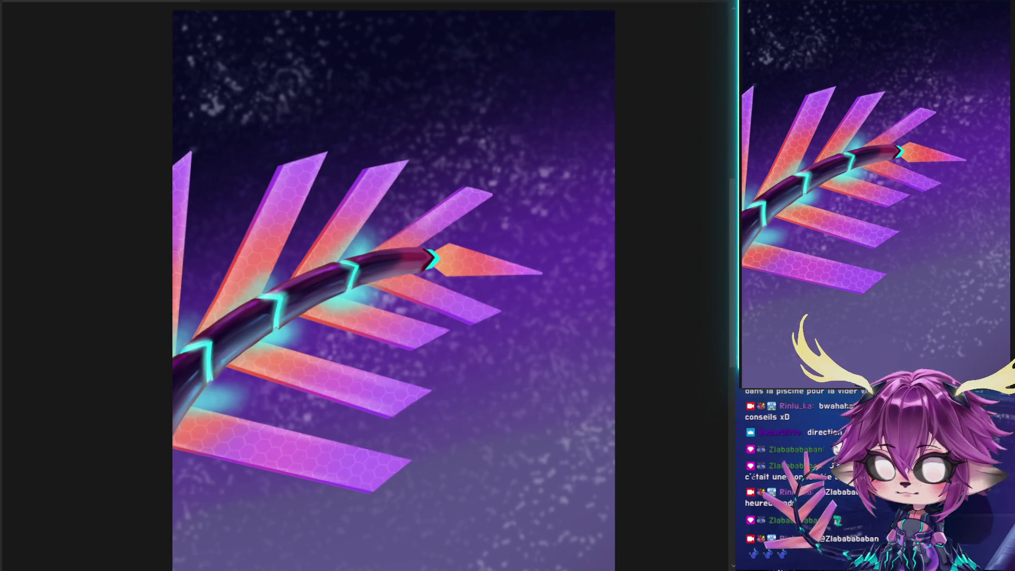
key(ctrl+z)
key(ctrl+z)
key(ctrl+z)
key(ctrl+y)
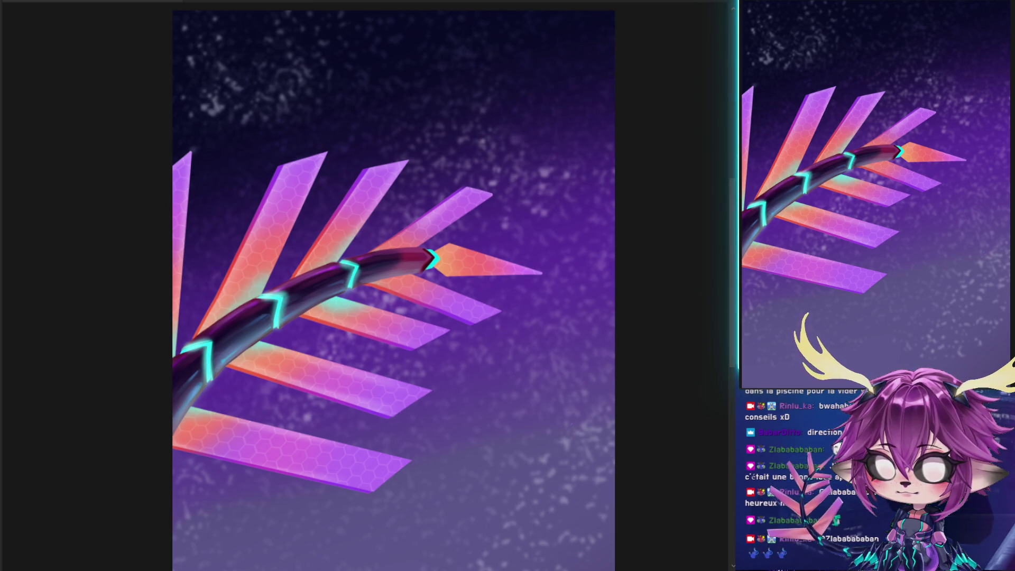
key(ctrl+y)
key(ctrl+z)
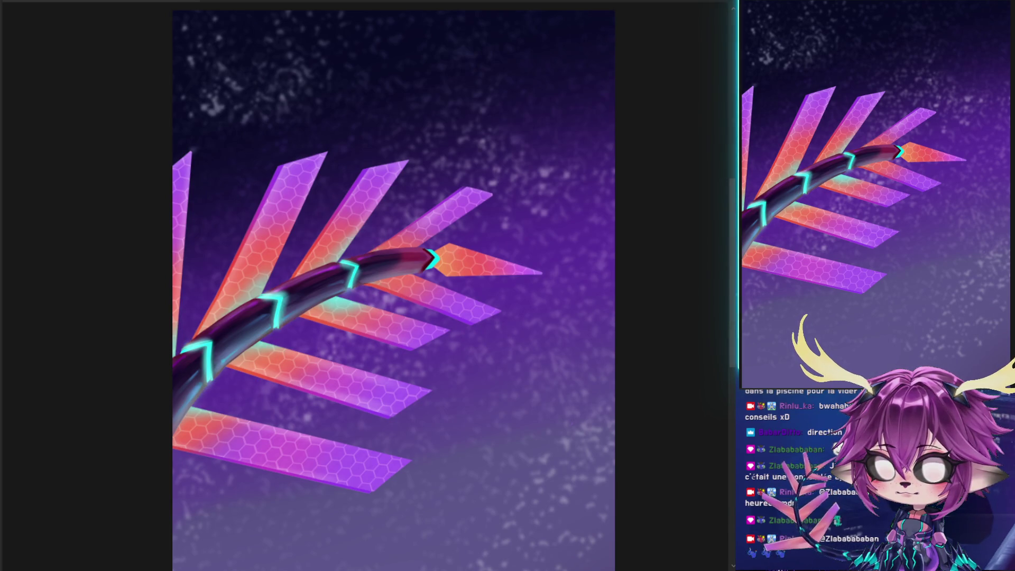
key(ctrl+y)
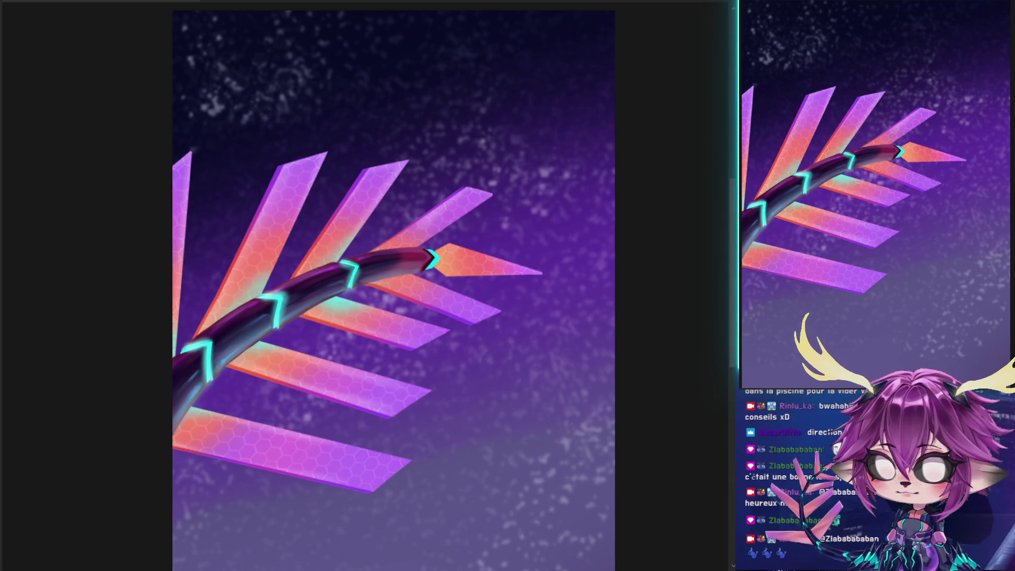
key(ctrl+z)
key(ctrl+z)
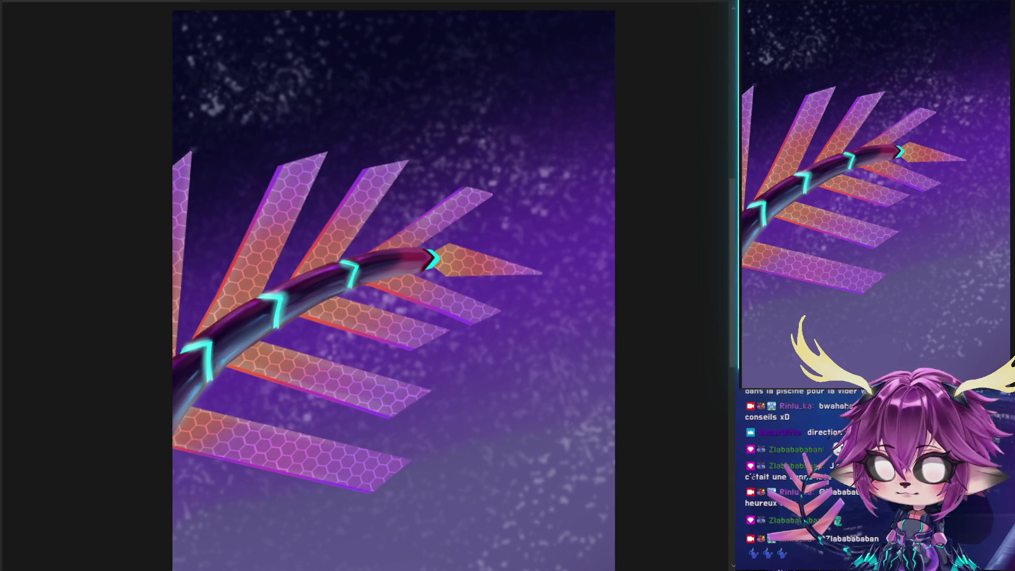
key(ctrl+y)
key(ctrl+z)
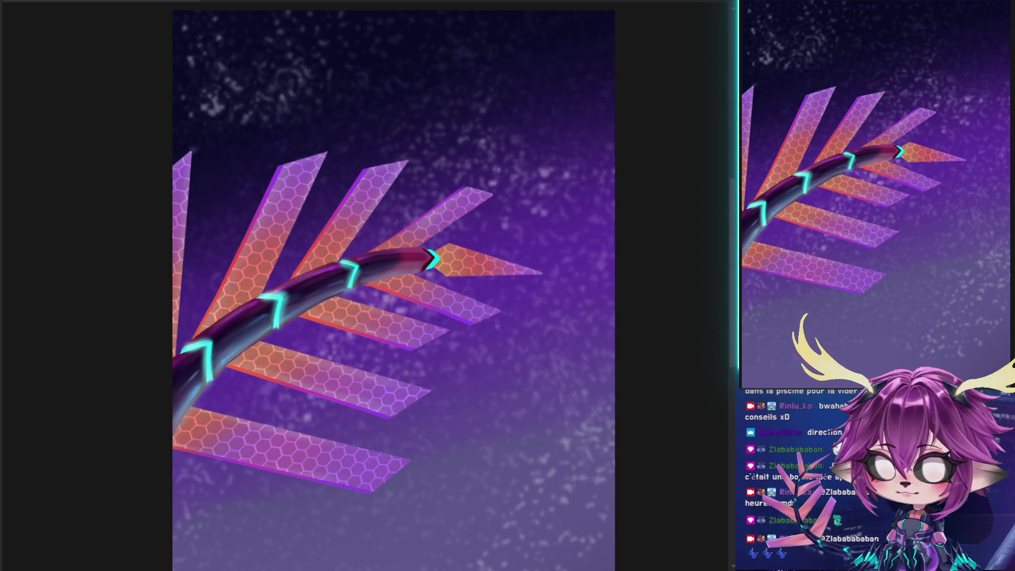
key(ctrl+z)
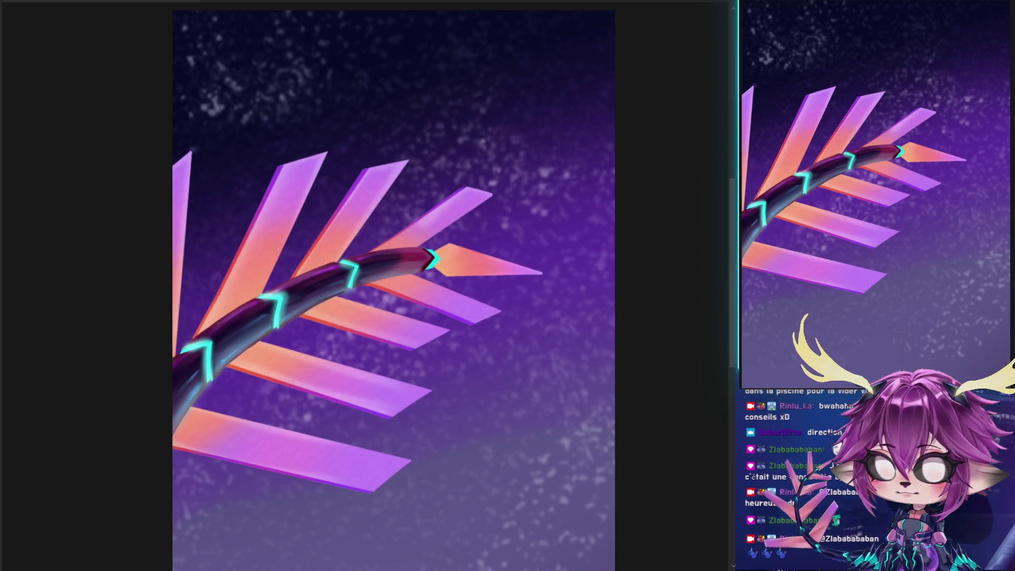
key(ctrl+y)
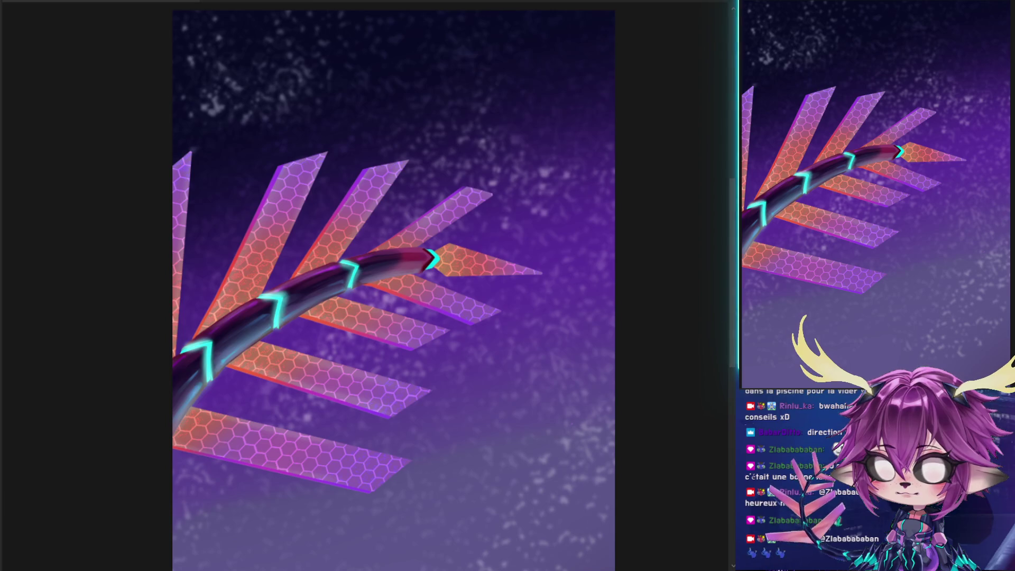
key(ctrl+z)
key(ctrl+y)
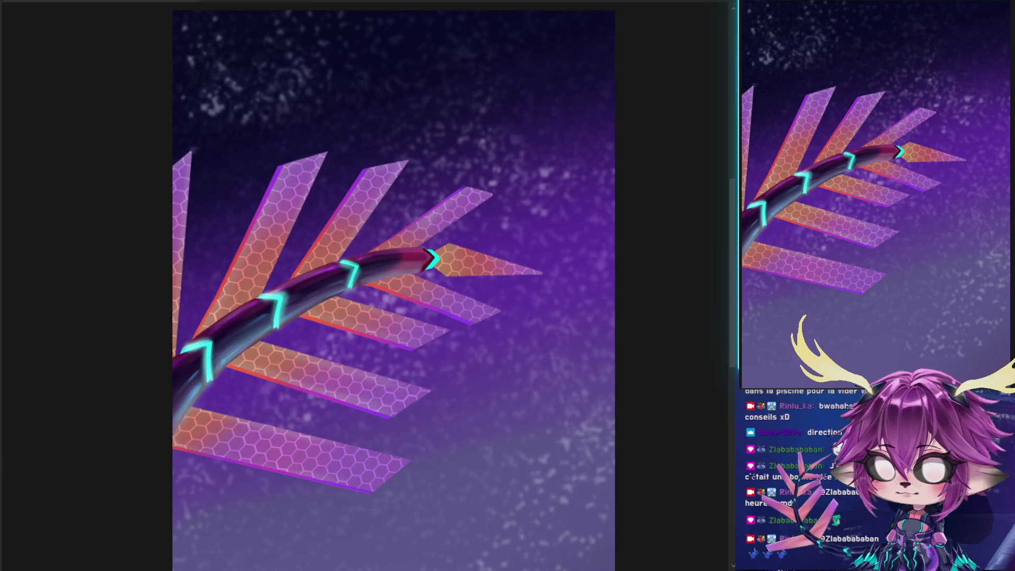
key(ctrl+z)
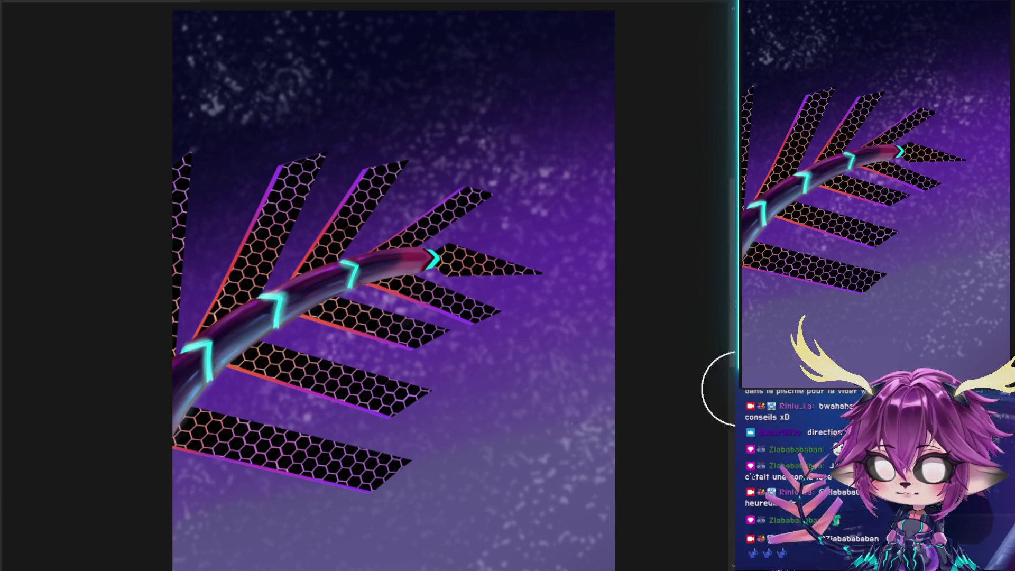
Paint the clipped hexagon layer white, compare it on and off, and blend it softly into the feathers
mouse_move(228, 318)
mouse_down()
mouse_move(206, 249)
mouse_move(399, 502)
mouse_move(353, 100)
mouse_move(403, 201)
mouse_move(545, 408)
mouse_move(460, 153)
mouse_move(518, 357)
mouse_move(553, 312)
mouse_move(576, 336)
mouse_up()
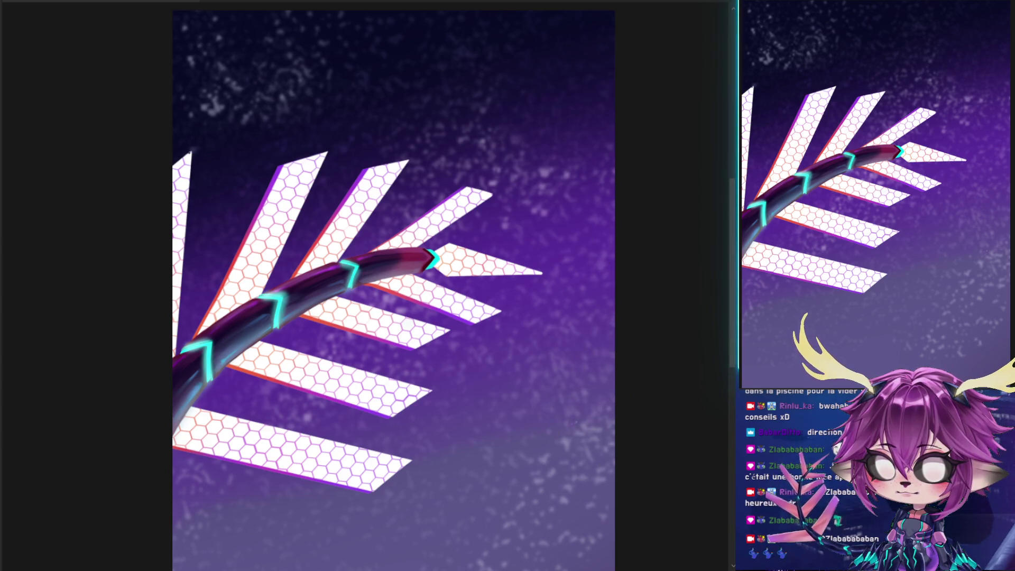
key(ctrl+comma)
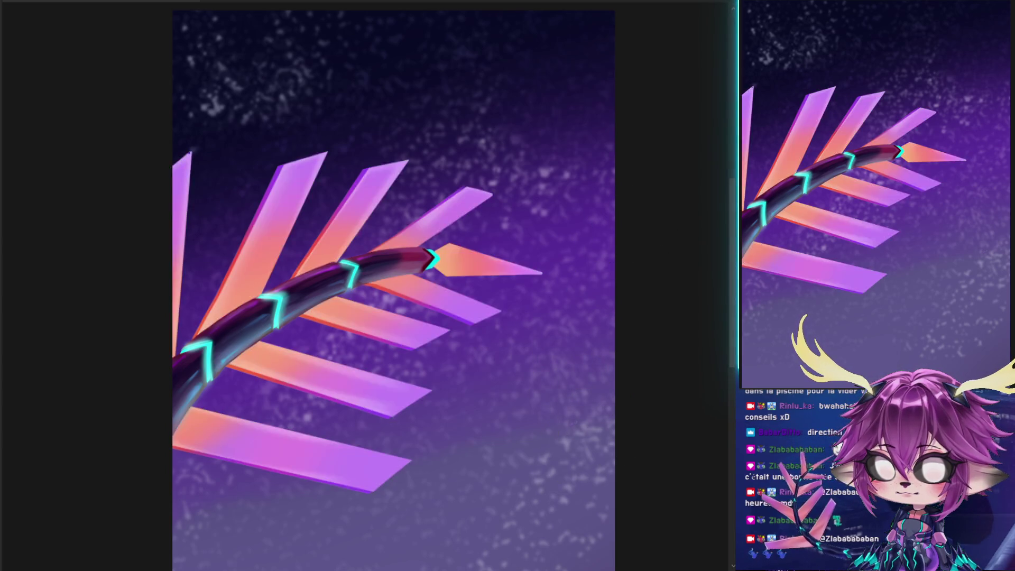
key(ctrl+comma)
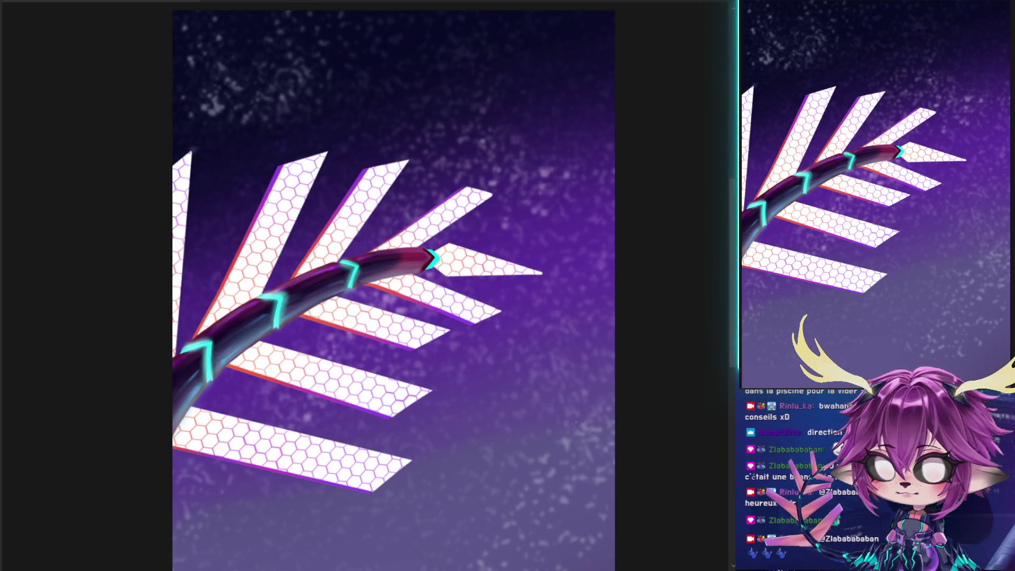
key(ctrl+comma)
key(ctrl+comma)
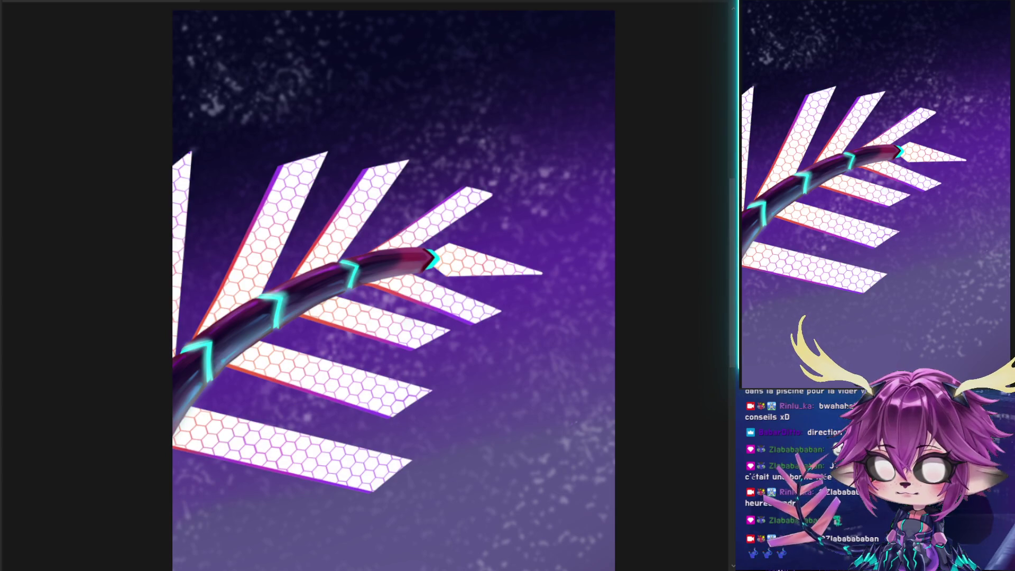
key(ctrl+comma)
key(ctrl+comma)
key(ctrl+comma)
key(ctrl+comma)
key(ctrl+comma)
key(ctrl+comma)
key(ctrl+comma)
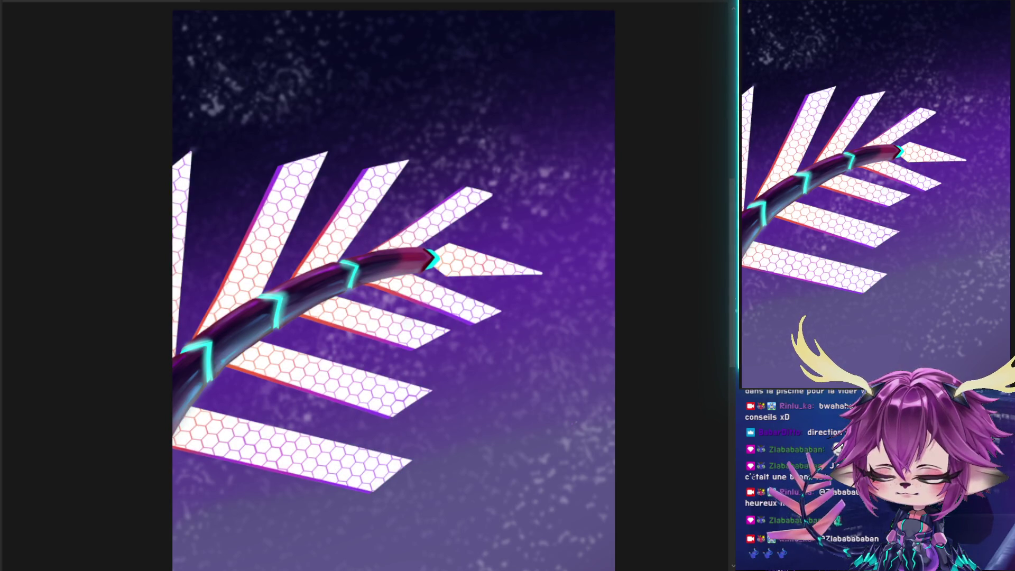
key(ctrl+comma)
key(ctrl+comma)
key(ctrl+comma)
key(ctrl+comma)
key(ctrl+comma)
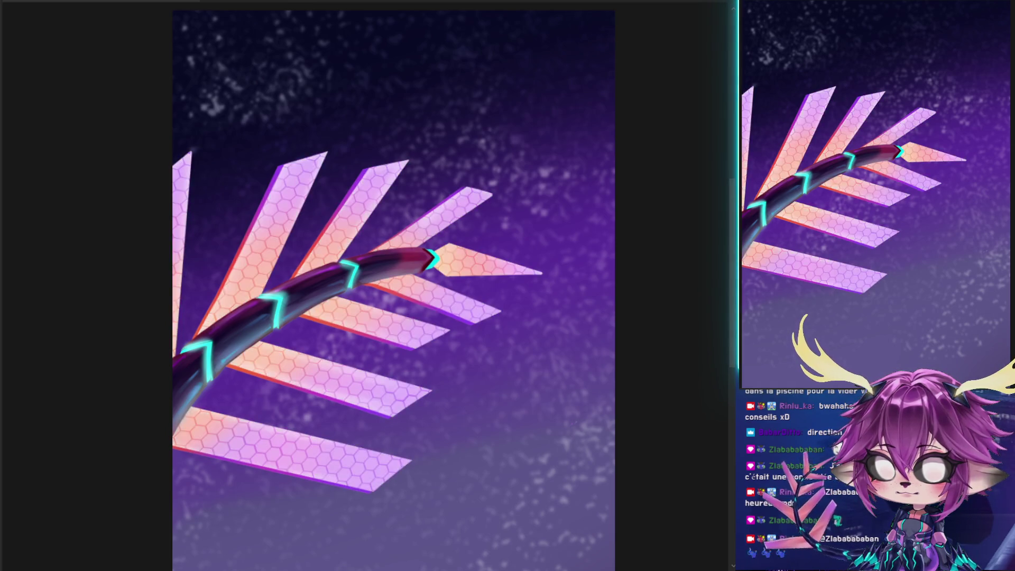
key(ctrl+comma)
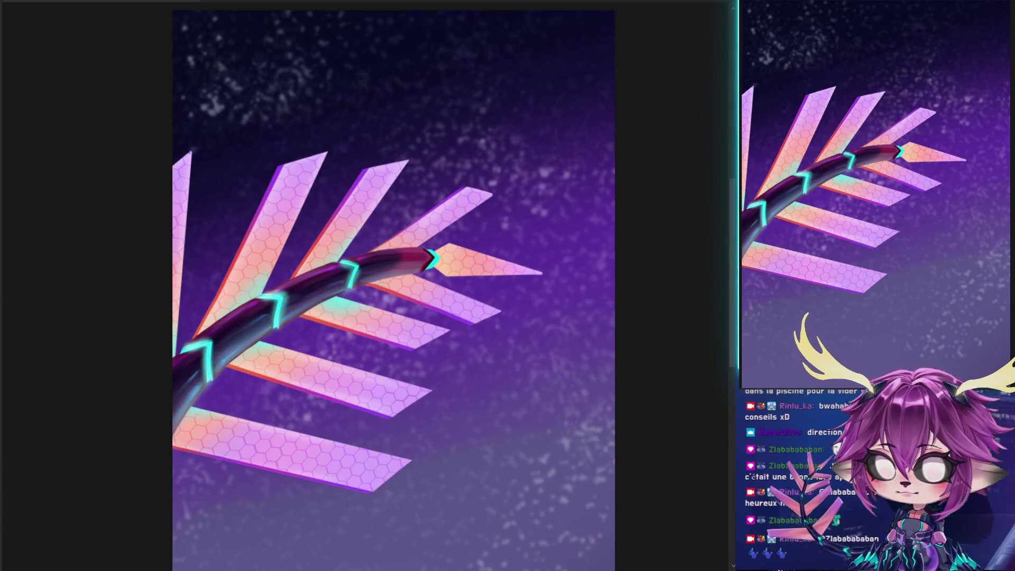
key(ctrl+comma)
key(ctrl+comma)
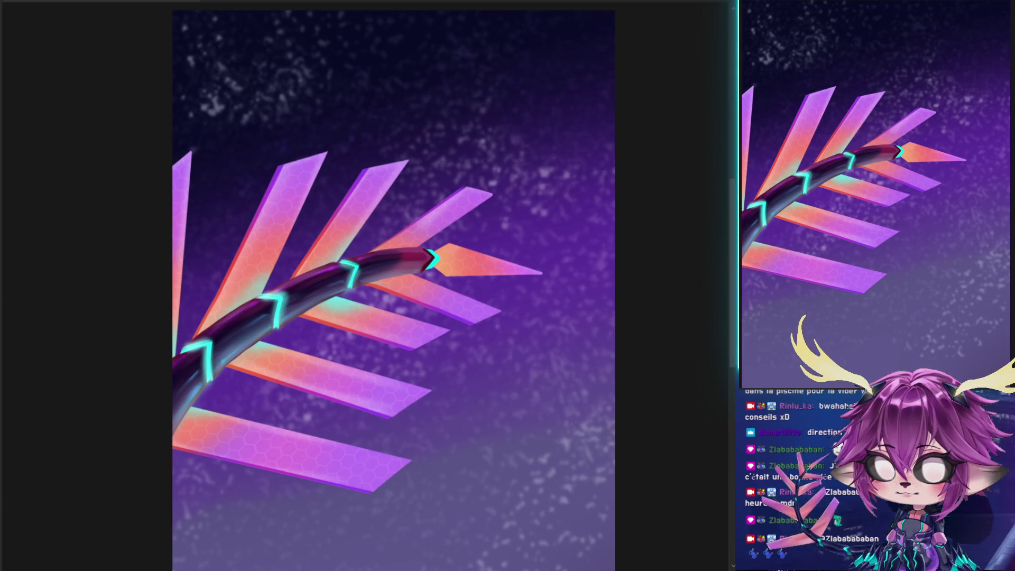
Nudge the hexagon texture slightly down across the feather stripes and commit a Free Transform
scroll(268, 394, up, 10)
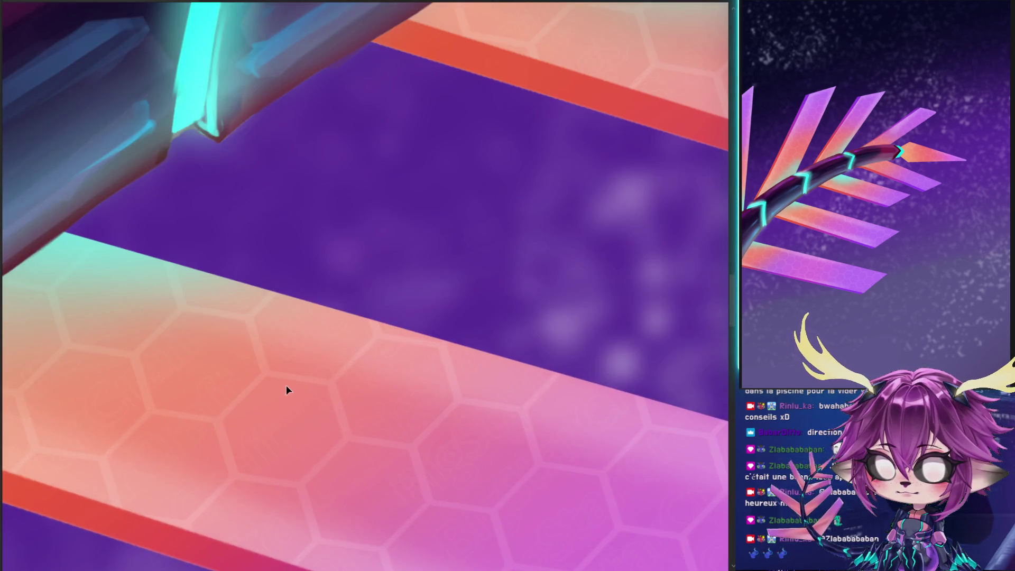
mouse_move(287, 386)
mouse_down()
mouse_move(286, 373)
mouse_move(286, 392)
mouse_up()
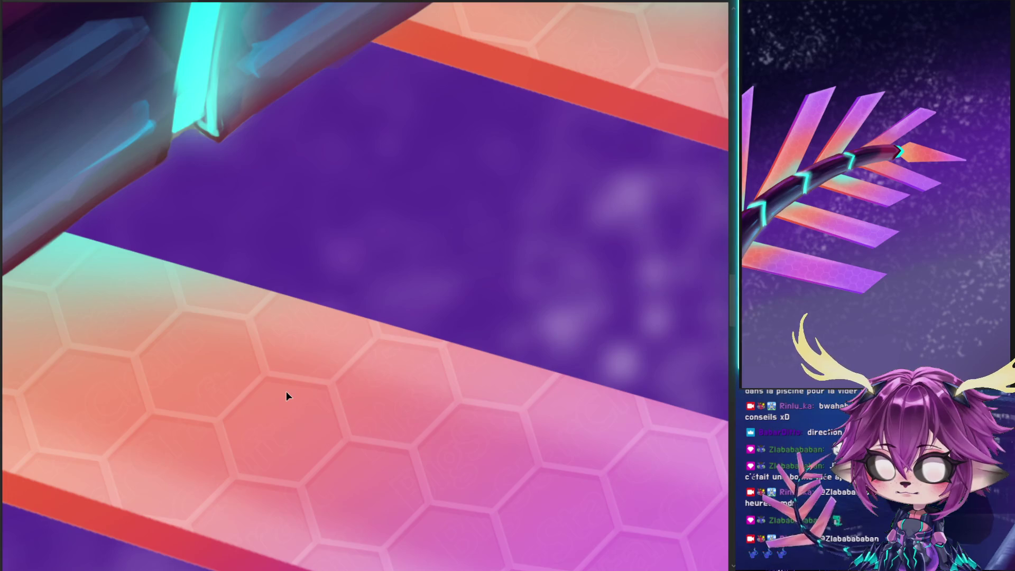
key(ctrl+t)
key(Return)
scroll(351, 324, down, 3)
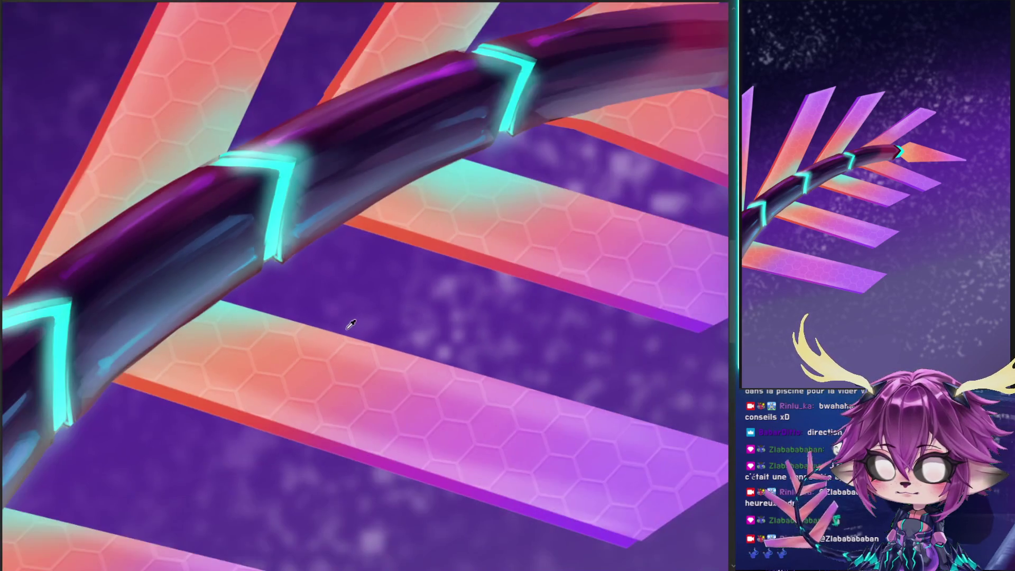
scroll(351, 324, down, 1)
scroll(350, 324, down, 1)
scroll(350, 325, down, 1)
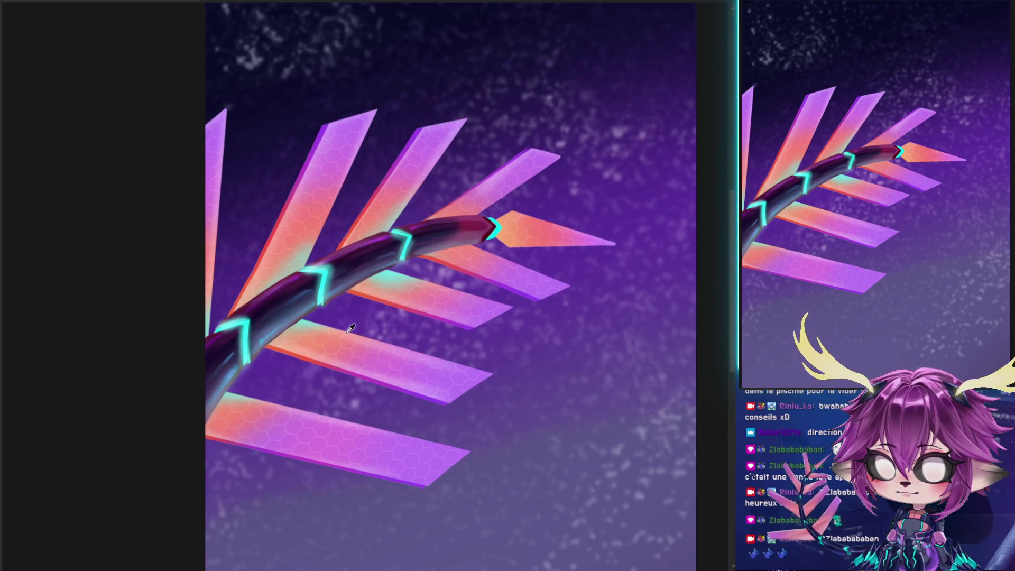
scroll(350, 328, up, 1)
Make and clear a four-sided selection over the stripes, then toggle the stripes and pole to compare
drag(313, 283, 284, 390)
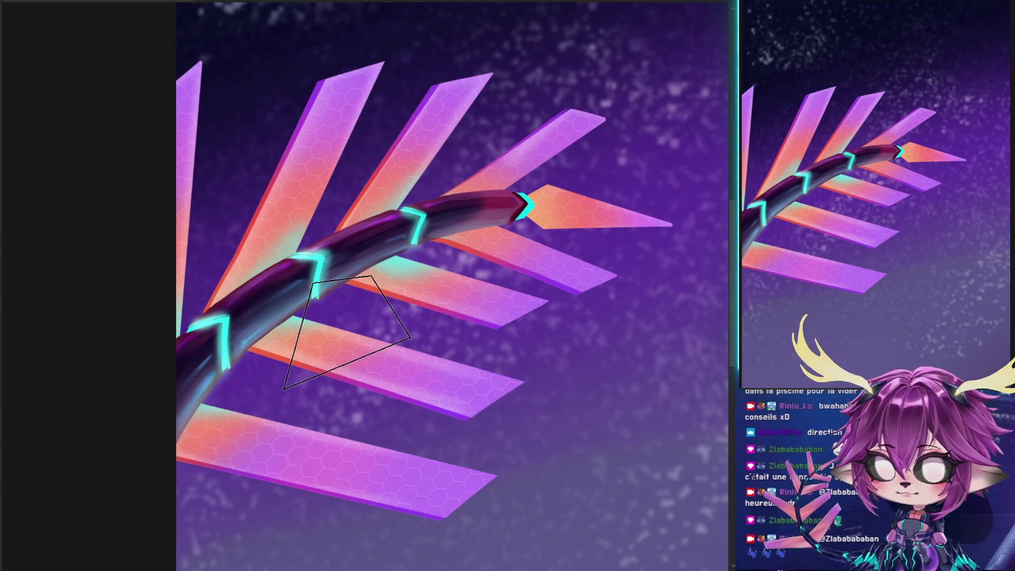
drag(347, 332, 627, 366)
key(ctrl+d)
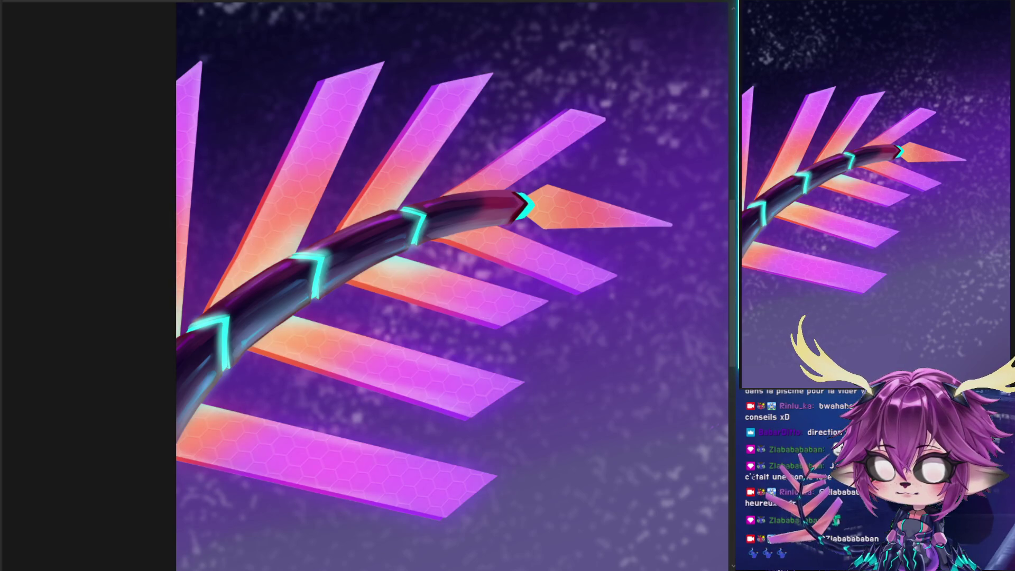
scroll(427, 279, down, 3)
scroll(426, 279, up, 1)
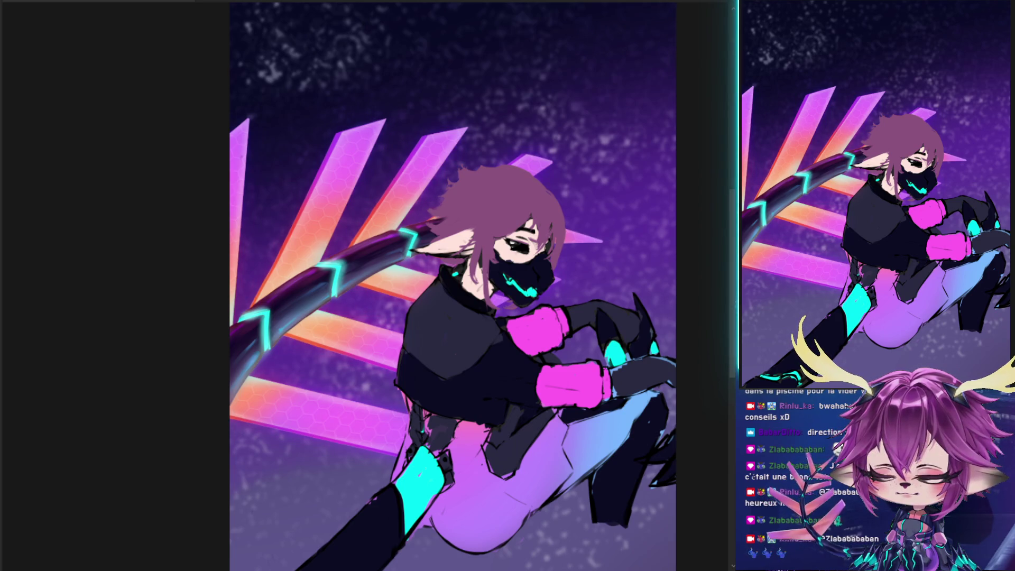
key(ctrl+z)
key(ctrl+shift+z)
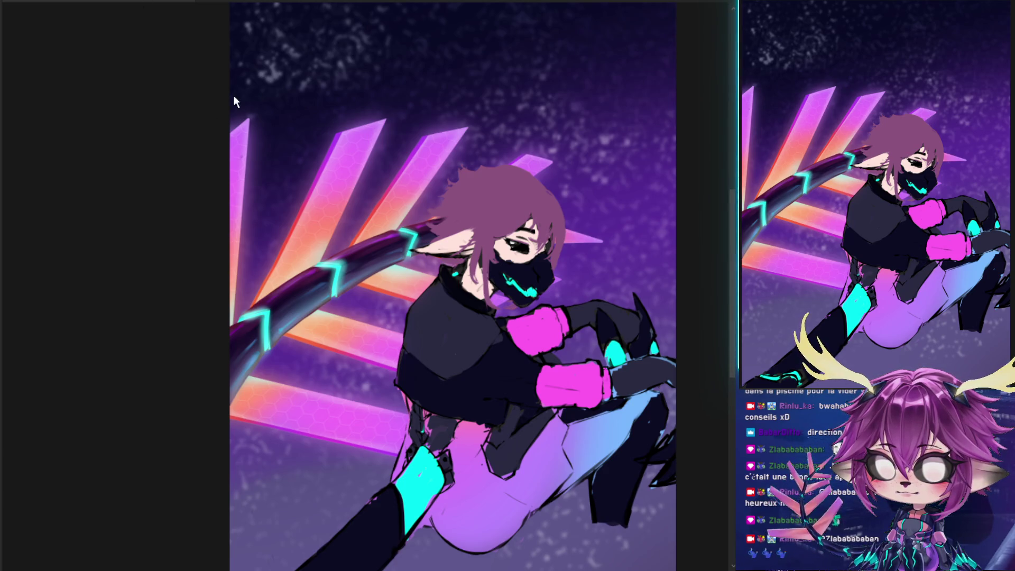
Try several motion blur strengths on the stripes and curved pole, keeping the streaked version
key(ctrl+shift+z)
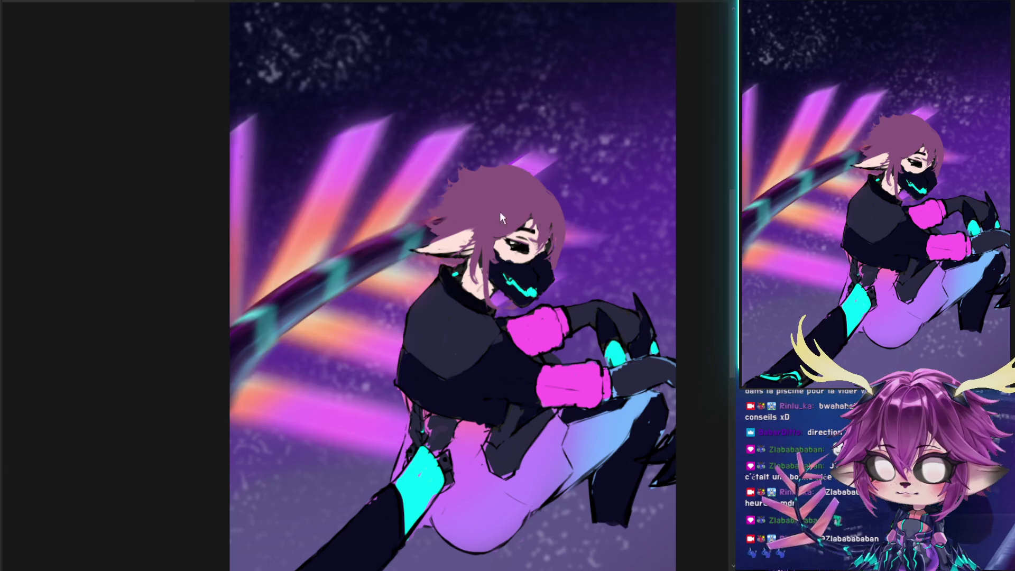
key(ctrl+shift+z)
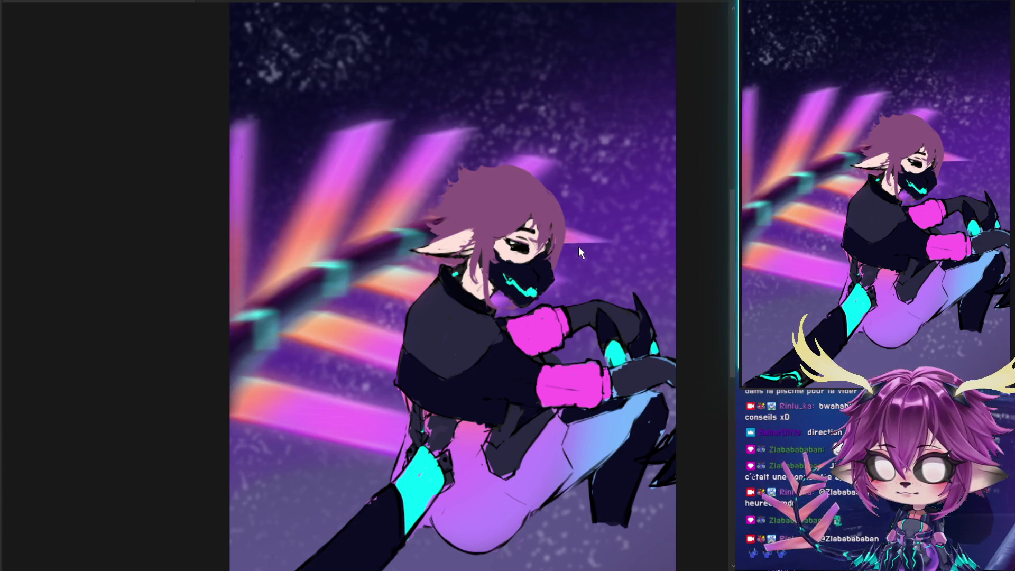
key(ctrl+shift+z)
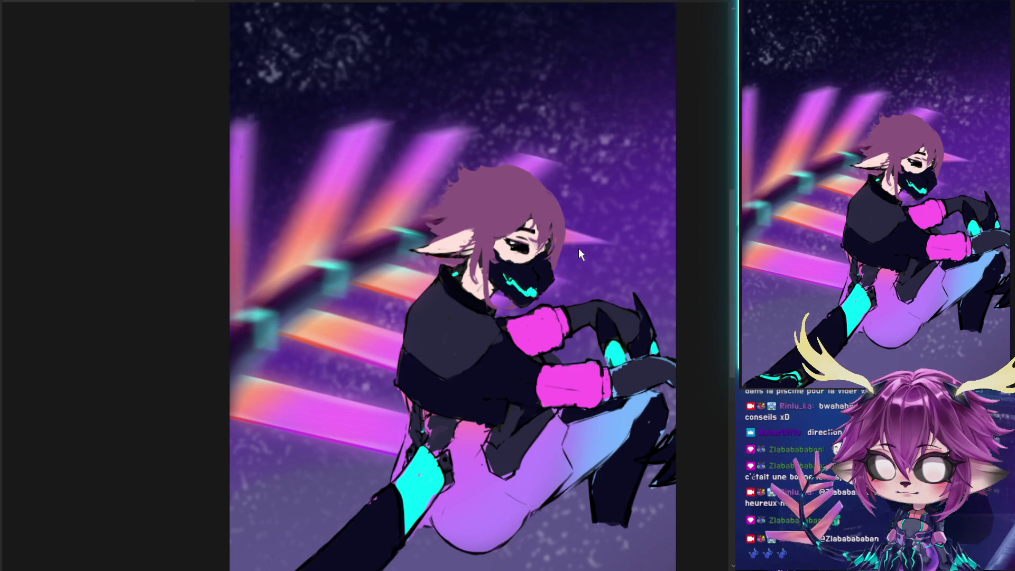
key(ctrl+shift+z)
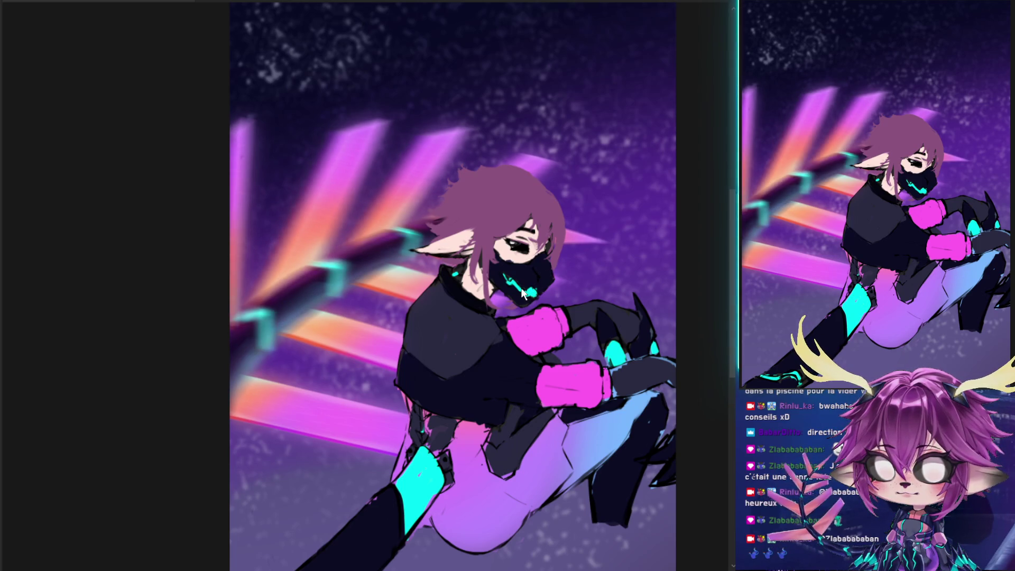
key(ctrl+z)
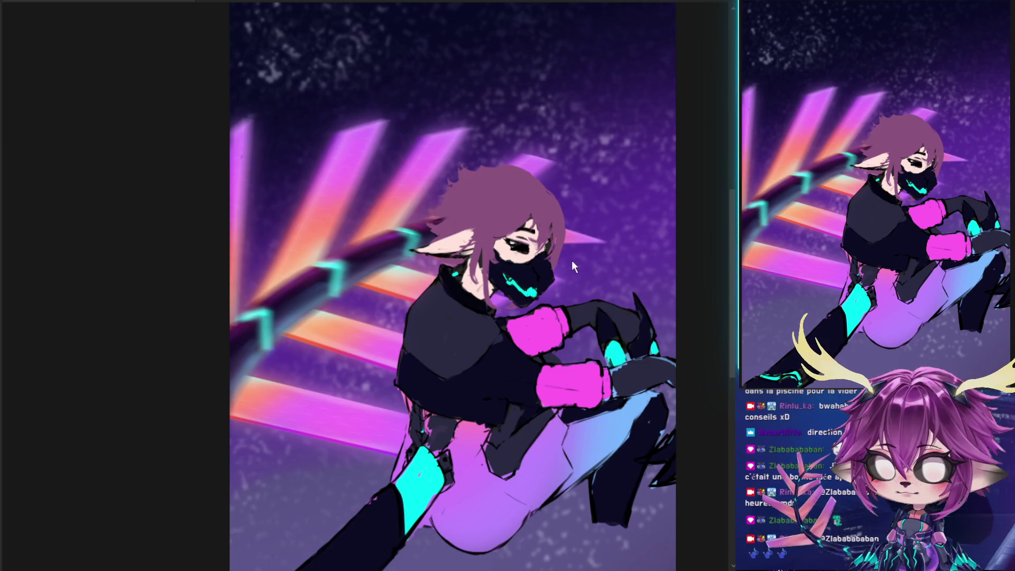
key(ctrl+shift+z)
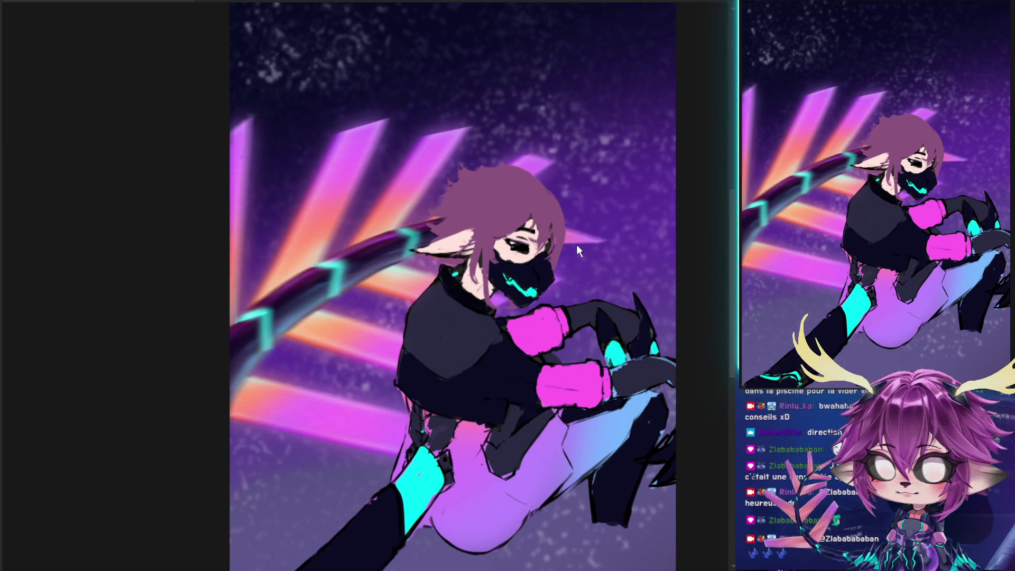
key(ctrl+z)
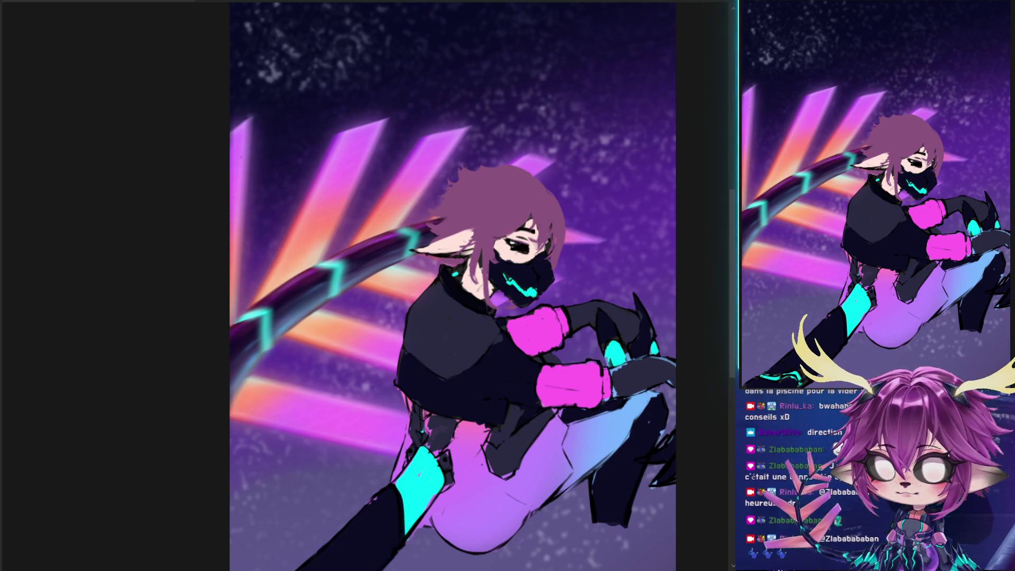
key(ctrl+shift+z)
key(ctrl+z)
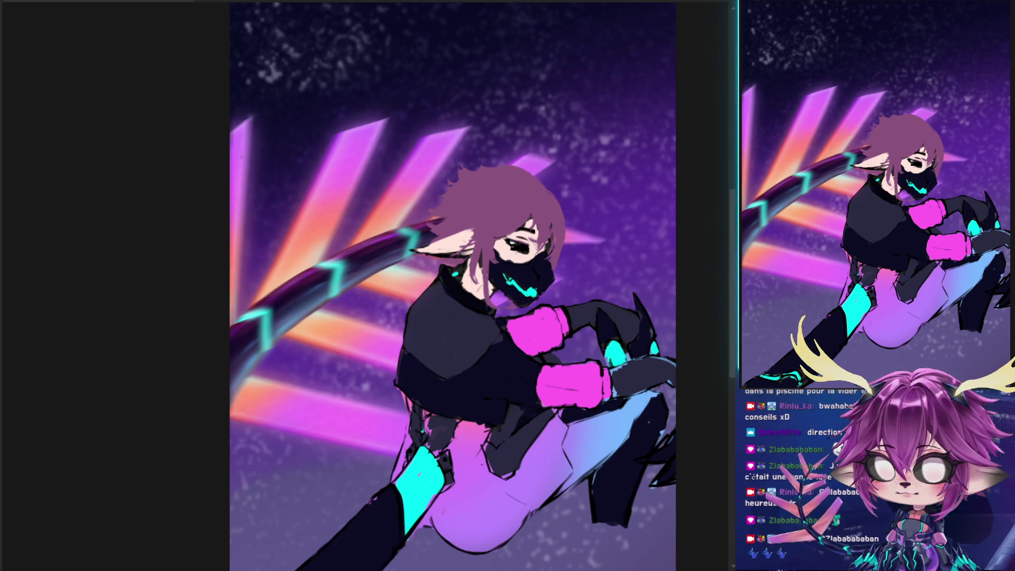
Enlarge a soft round brush and paint dark purple around the character's head and torso
mouse_move(386, 200)
mouse_down()
mouse_move(394, 183)
mouse_move(413, 183)
mouse_up()
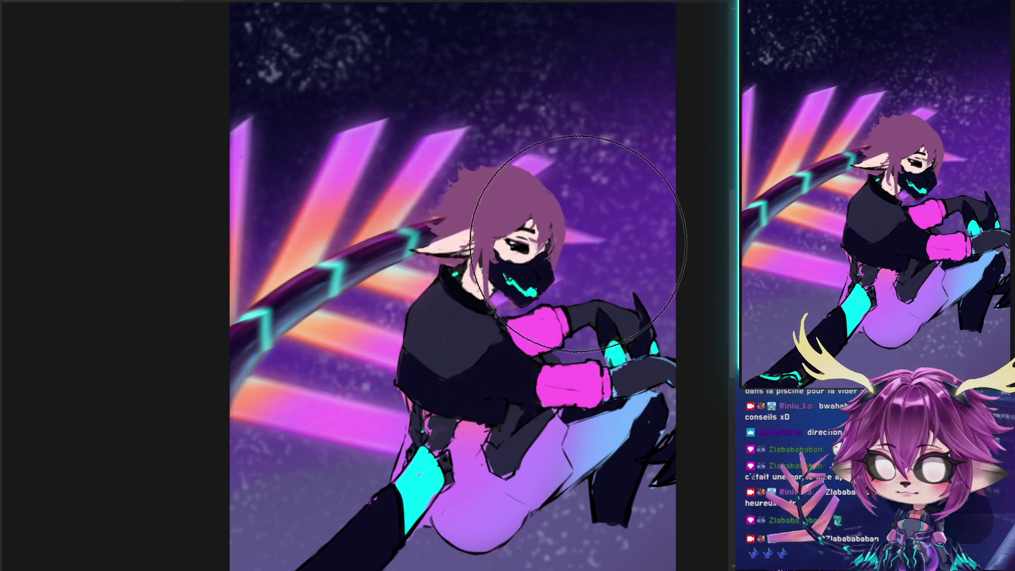
drag(465, 238, 485, 136)
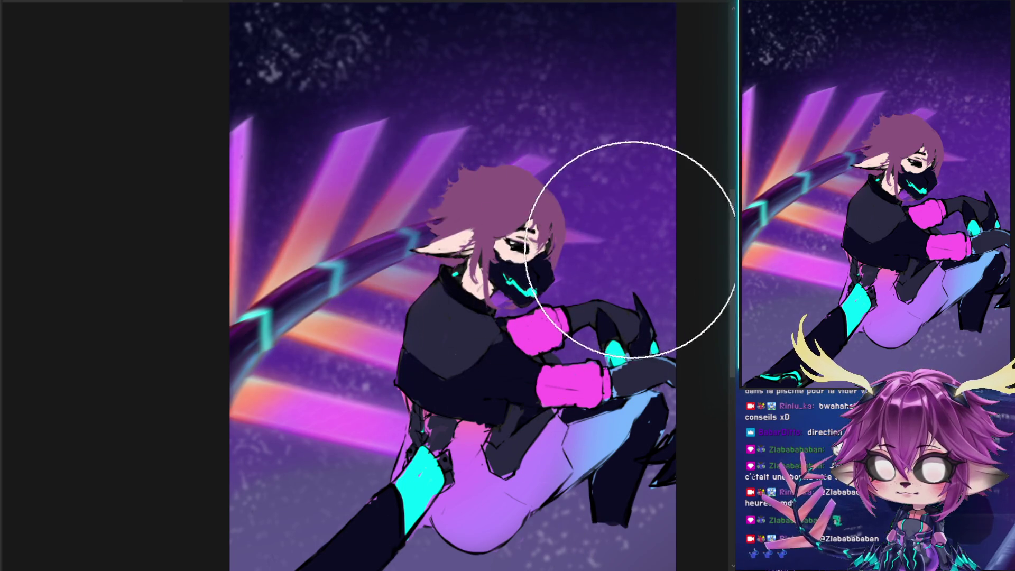
mouse_move(481, 363)
mouse_down()
mouse_move(507, 222)
mouse_move(658, 127)
mouse_up()
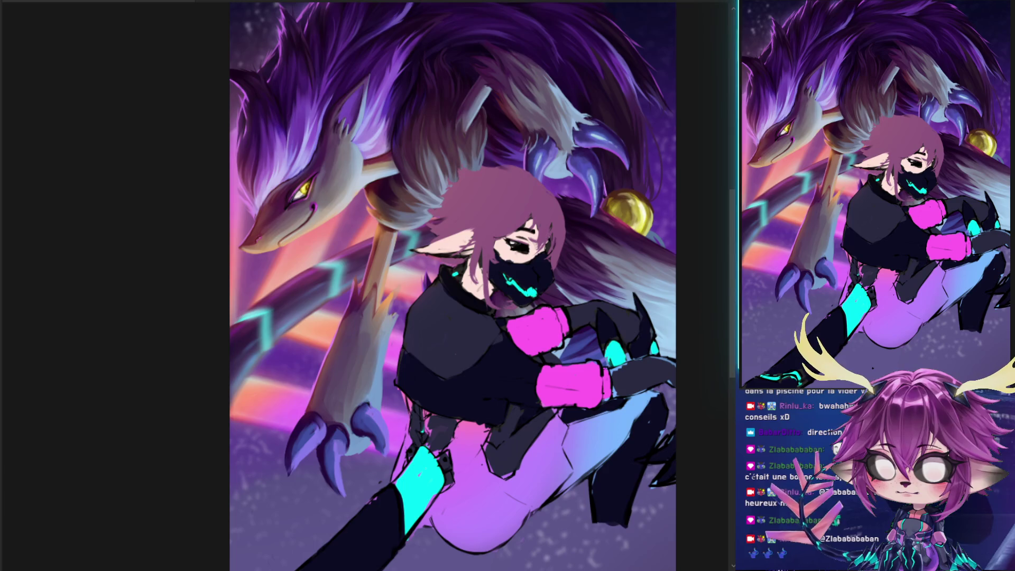
drag(473, 168, 463, 206)
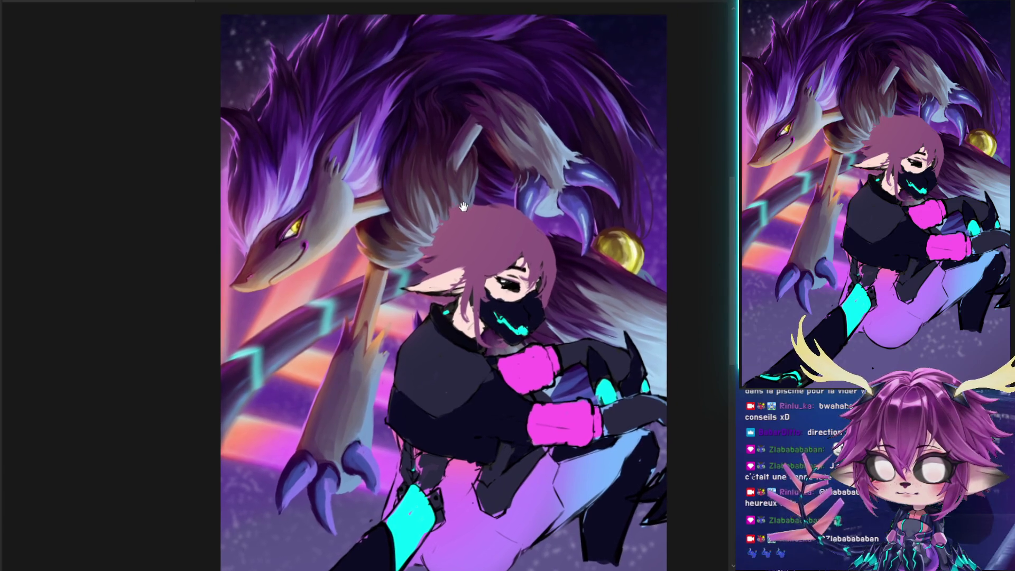
scroll(463, 206, down, 2)
scroll(457, 211, up, 3)
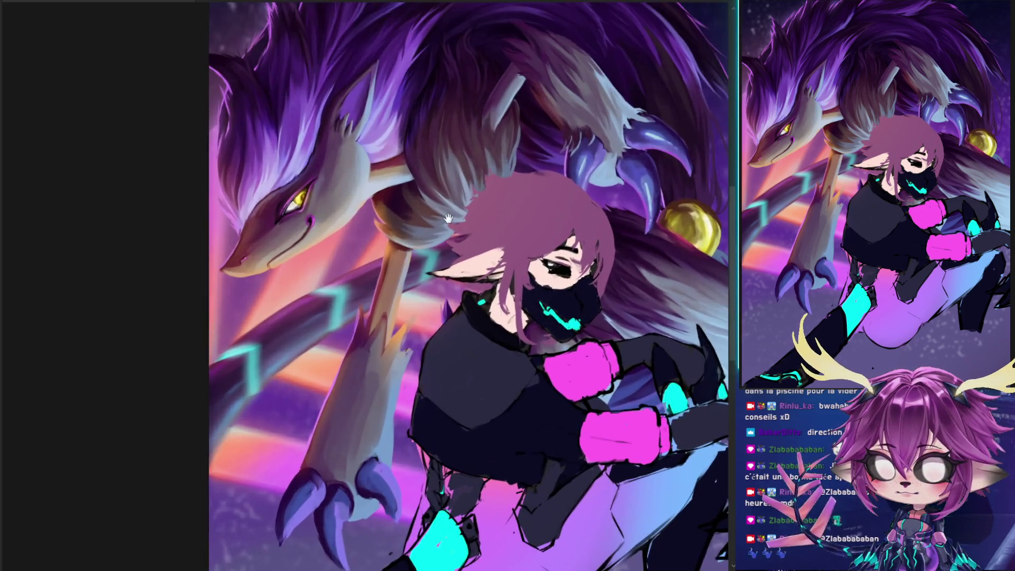
scroll(447, 218, down, 3)
scroll(433, 204, down, 1)
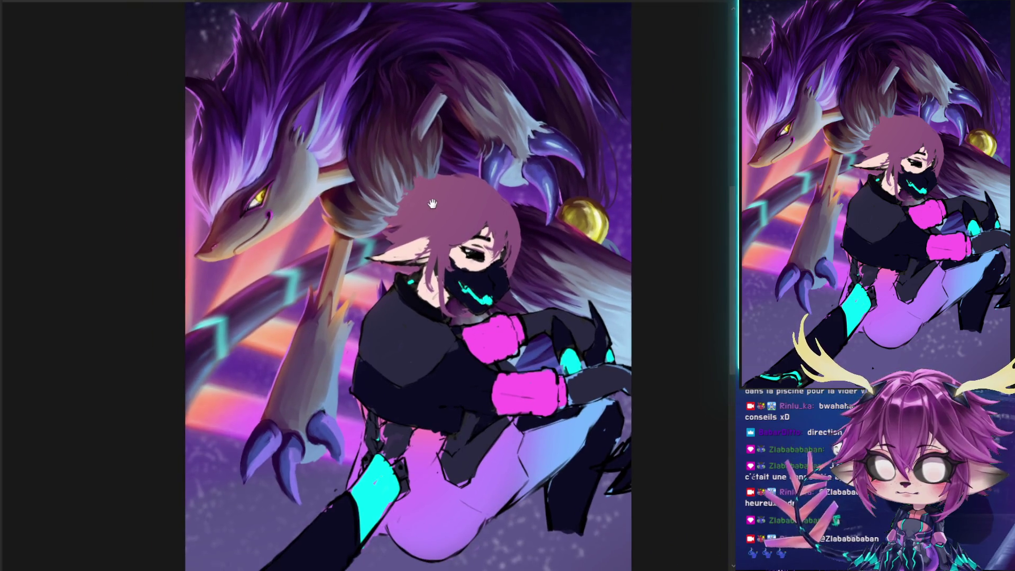
drag(432, 203, 425, 223)
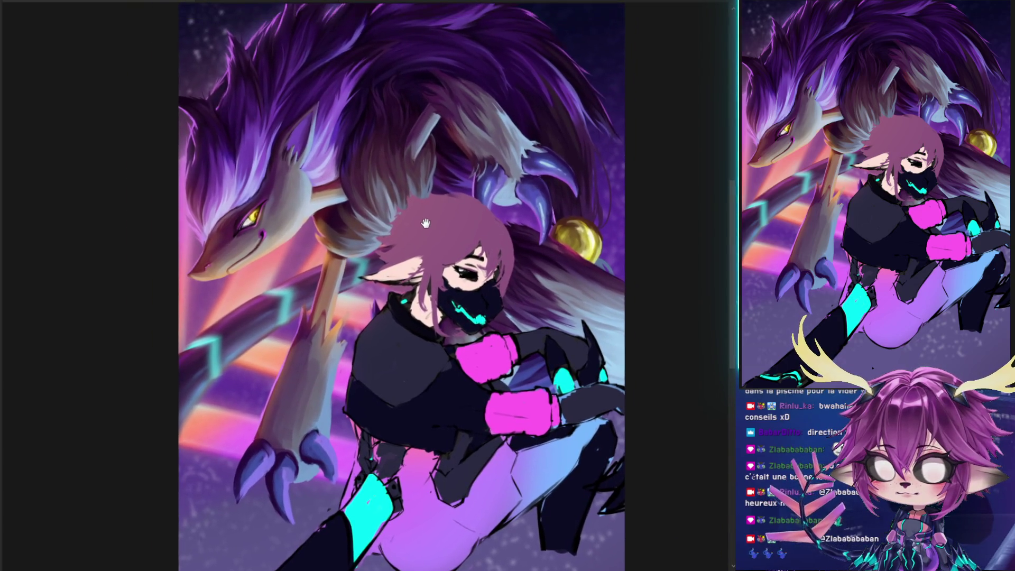
scroll(316, 302, up, 4)
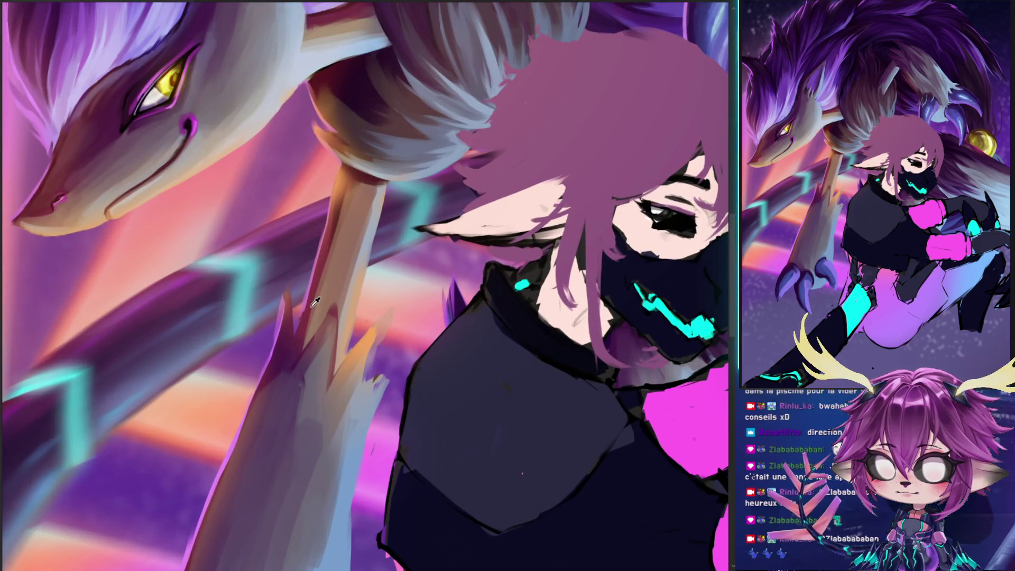
scroll(316, 302, down, 3)
scroll(316, 301, down, 1)
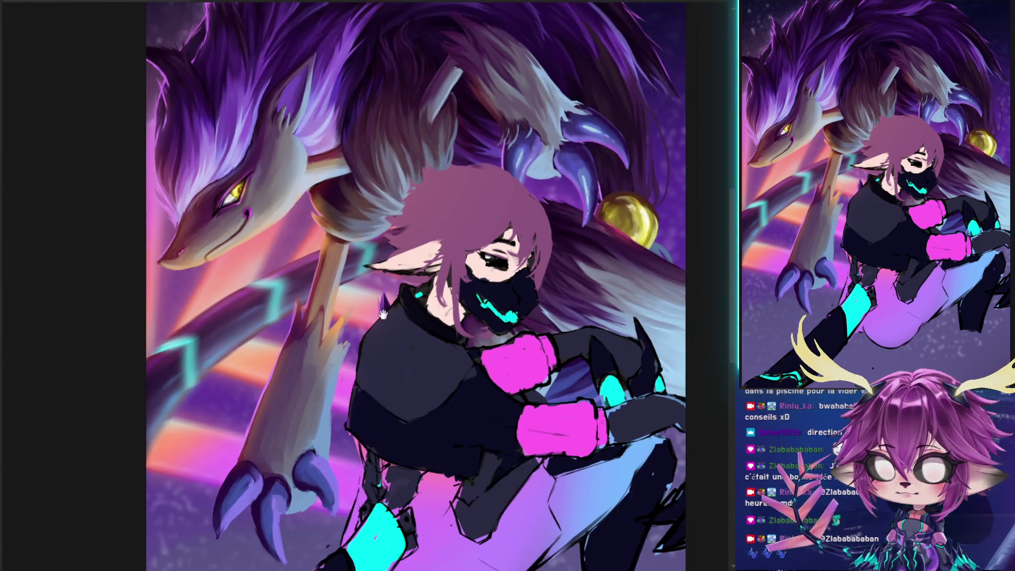
scroll(384, 318, down, 2)
scroll(428, 259, up, 2)
scroll(428, 260, down, 1)
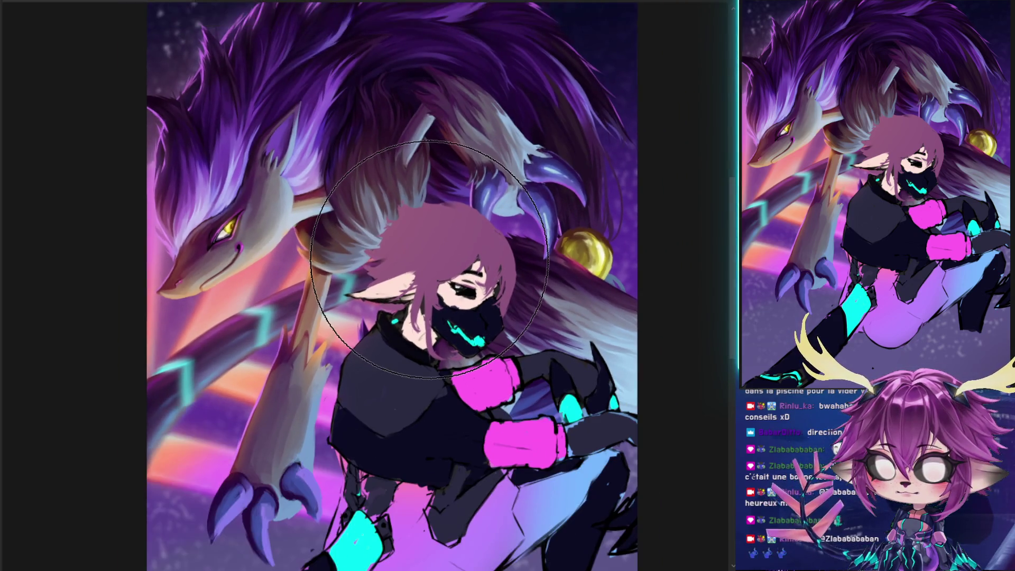
scroll(429, 259, up, 1)
mouse_move(393, 476)
mouse_down()
mouse_move(386, 341)
mouse_move(385, 351)
mouse_up()
scroll(386, 341, up, 1)
scroll(386, 341, down, 1)
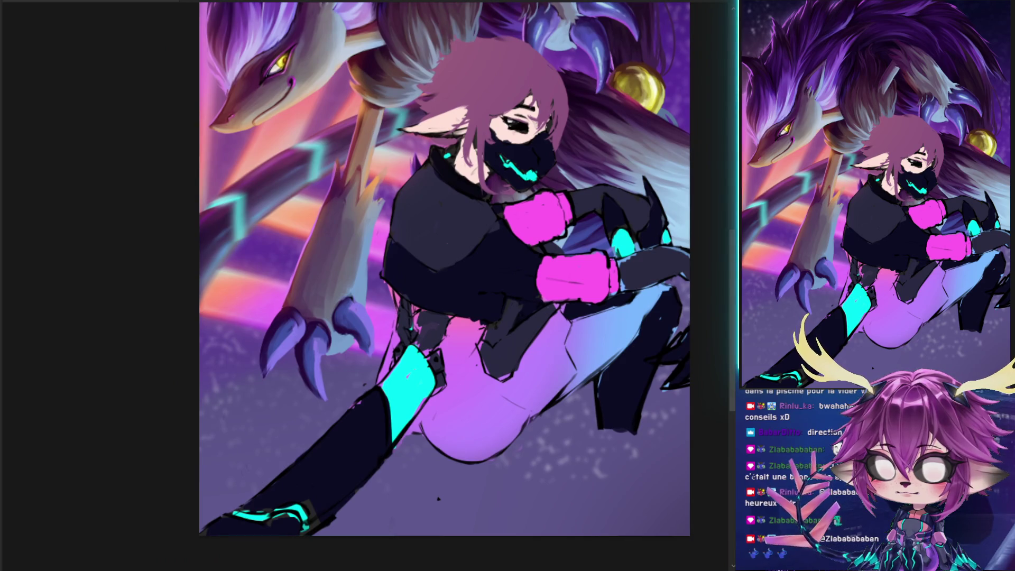
key(ctrl+z)
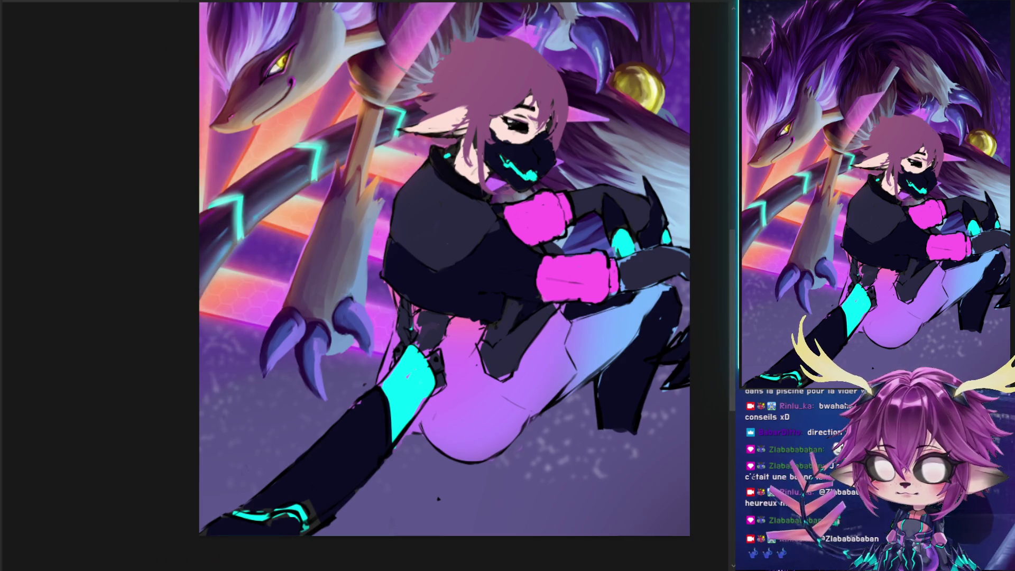
key(ctrl+shift+z)
key(ctrl+shift+z)
key(ctrl+z)
key(ctrl+shift+z)
key(ctrl+z)
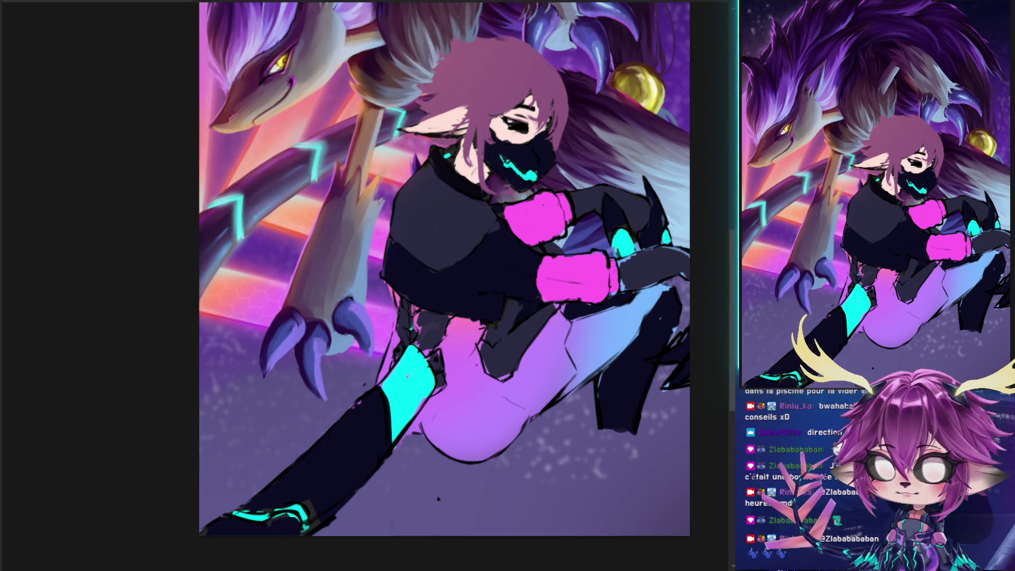
scroll(343, 220, down, 3)
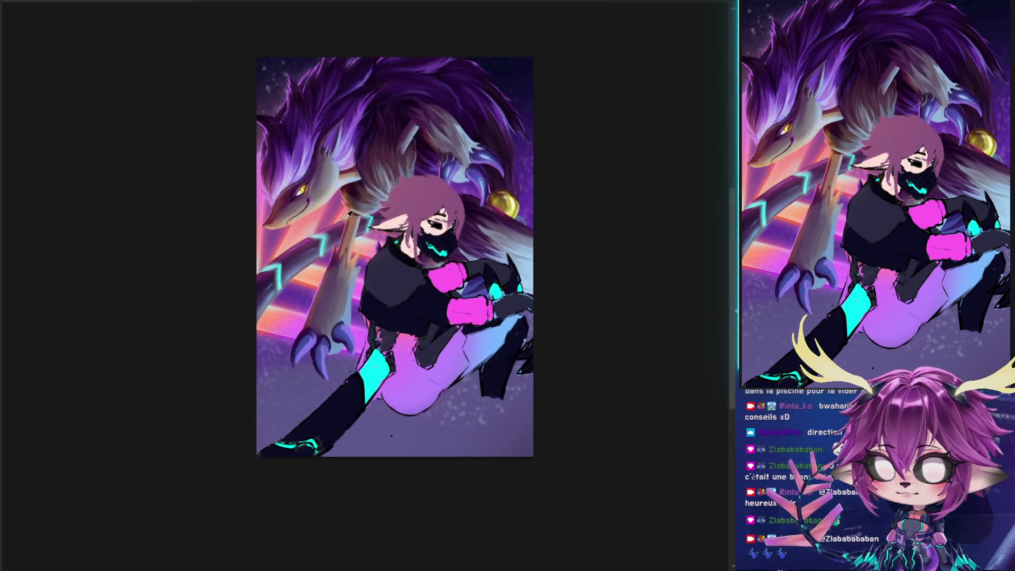
Fit the whole canvas in view and switch on the greyscale preview to check values
scroll(343, 220, up, 3)
scroll(343, 219, down, 3)
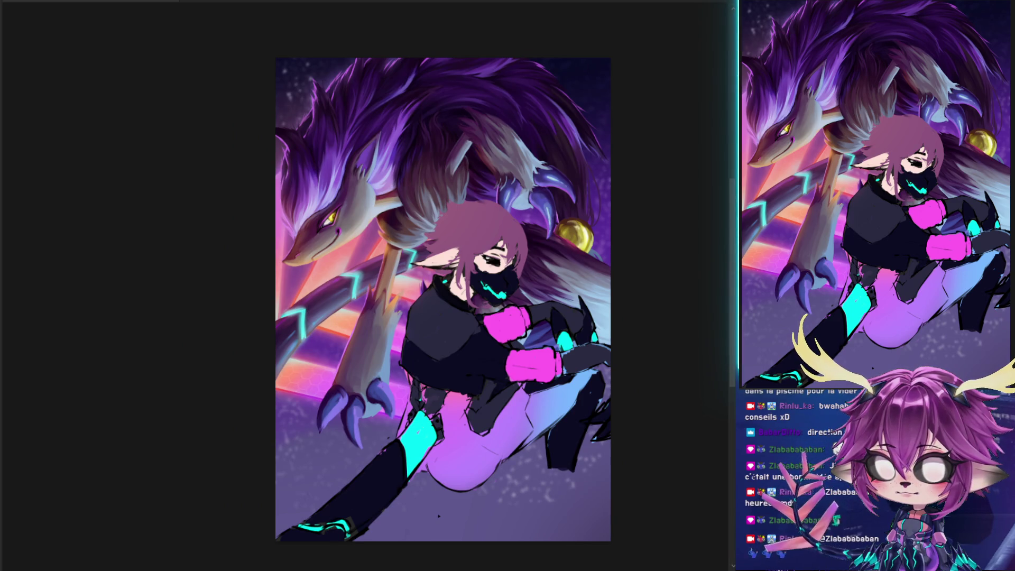
key(ctrl+y)
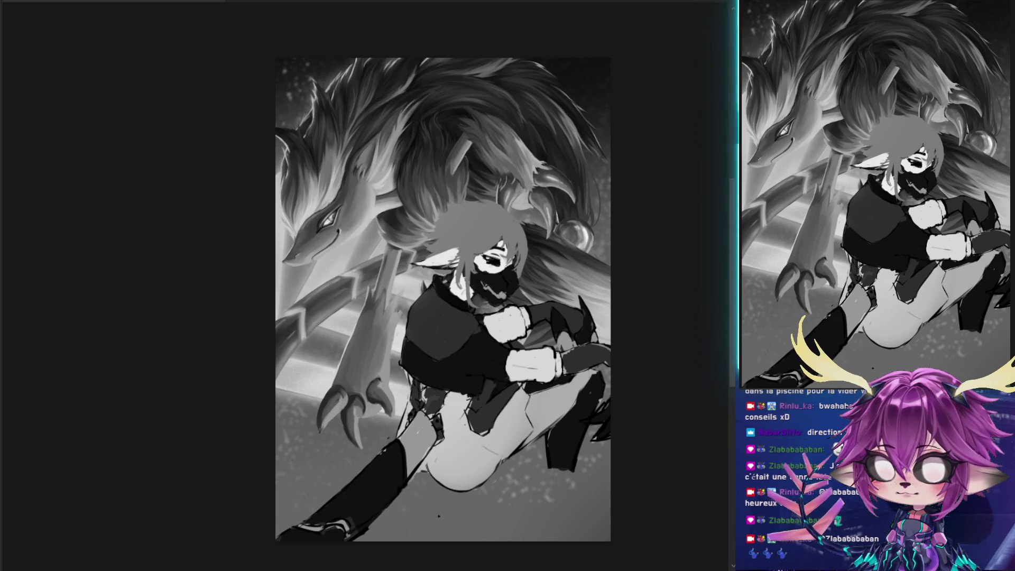
Turn off the greyscale preview to see the wolf and masked figure in full colour again
key(ctrl+y)
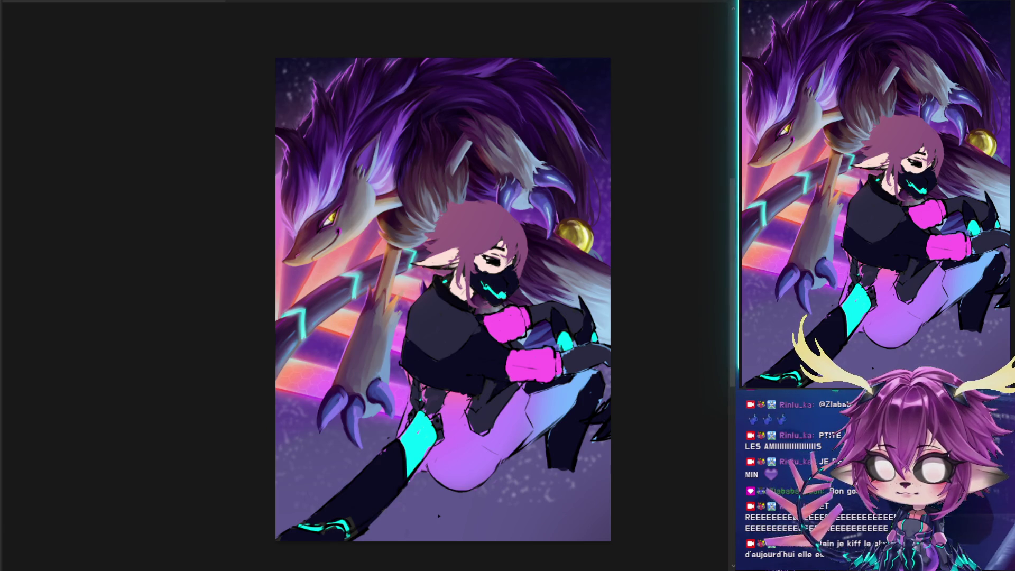
scroll(344, 338, up, 5)
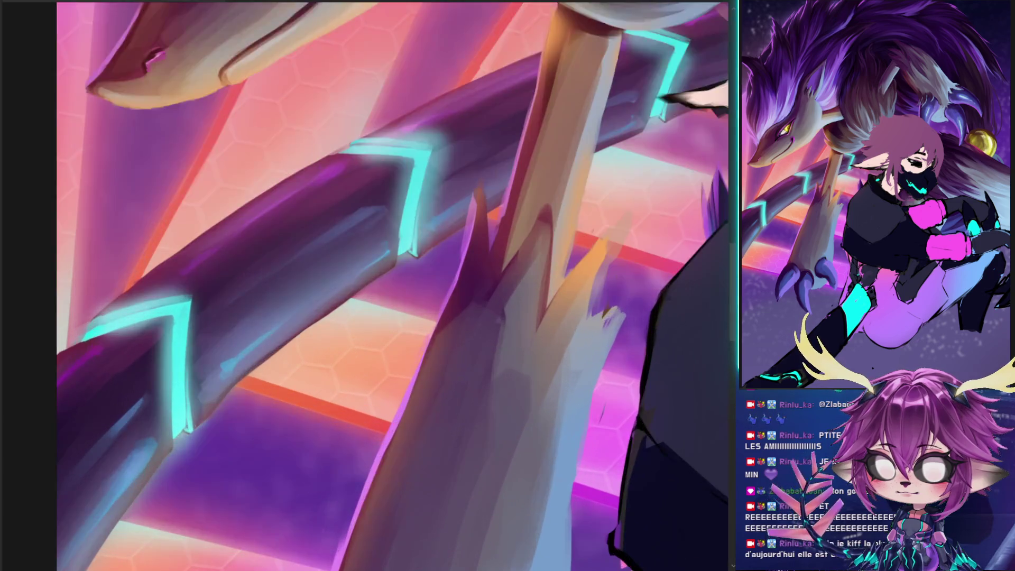
scroll(344, 339, down, 6)
scroll(350, 269, up, 5)
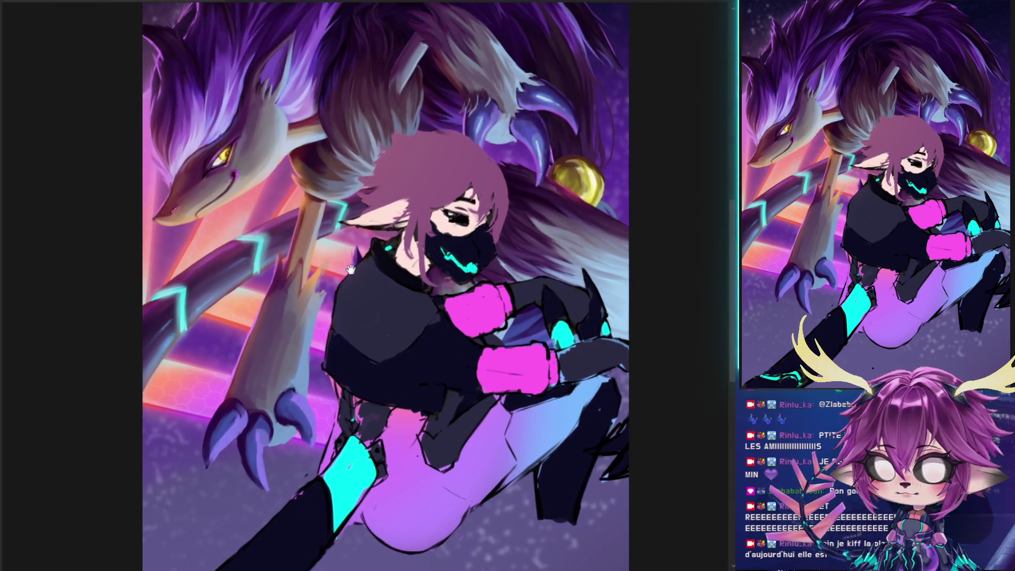
drag(350, 270, 348, 270)
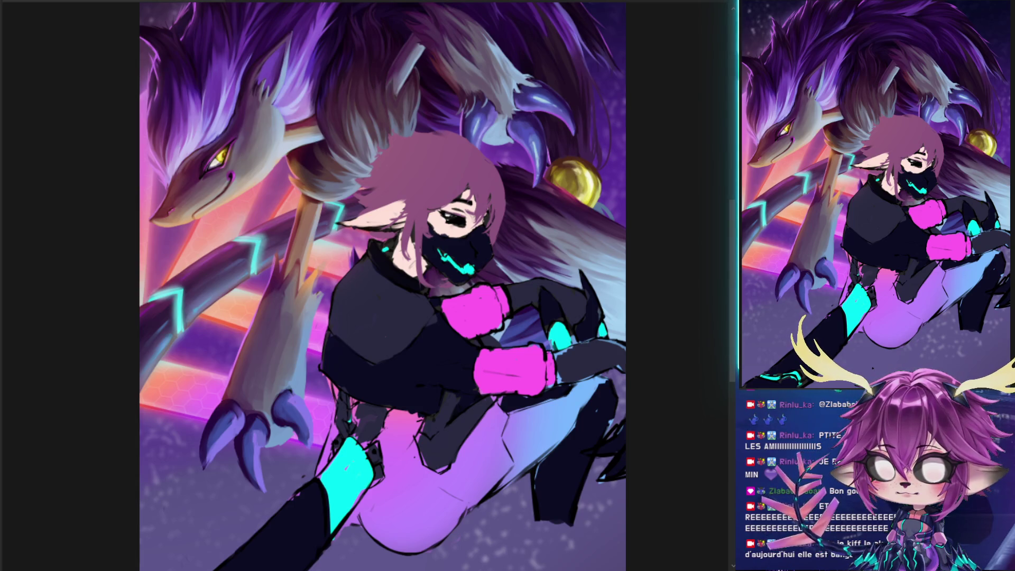
drag(501, 351, 535, 256)
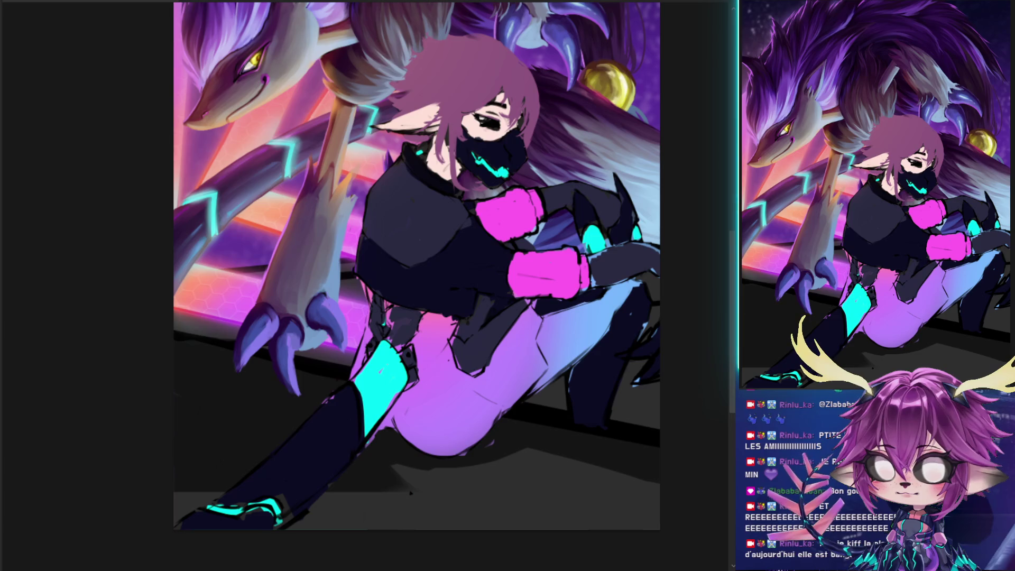
Lasso the character's lower leg, rotate it counter-clockwise and shift it down-right
mouse_move(380, 336)
mouse_down()
mouse_move(327, 401)
mouse_move(154, 541)
mouse_move(349, 542)
mouse_move(391, 407)
mouse_move(420, 388)
mouse_move(400, 341)
mouse_move(384, 334)
mouse_up()
key(ctrl+t)
drag(428, 539, 465, 489)
drag(377, 370, 394, 394)
key(Return)
key(ctrl+d)
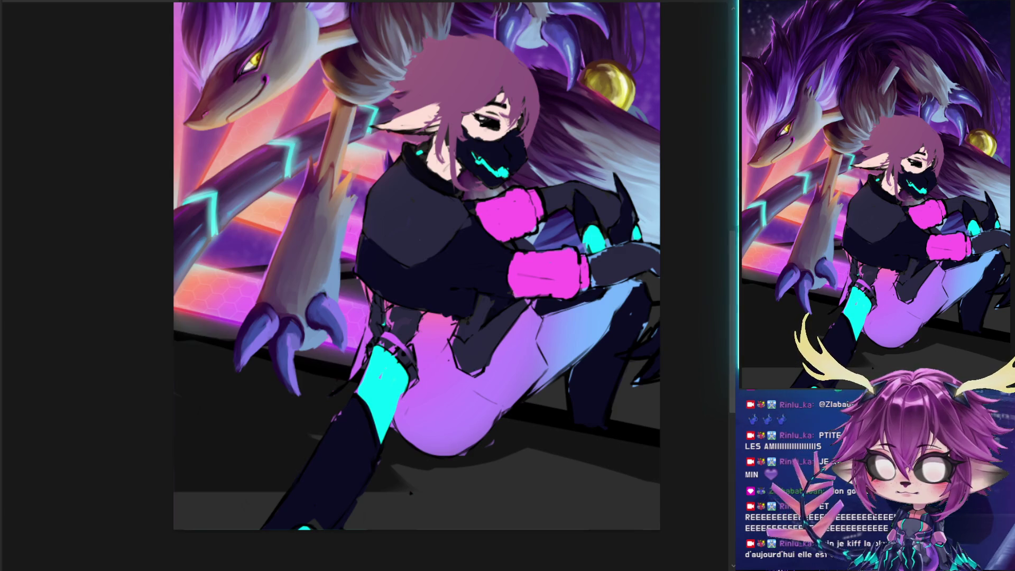
Hide the dark grey floor, foreground character and colour swatch block, framing the fox
key(ctrl+z)
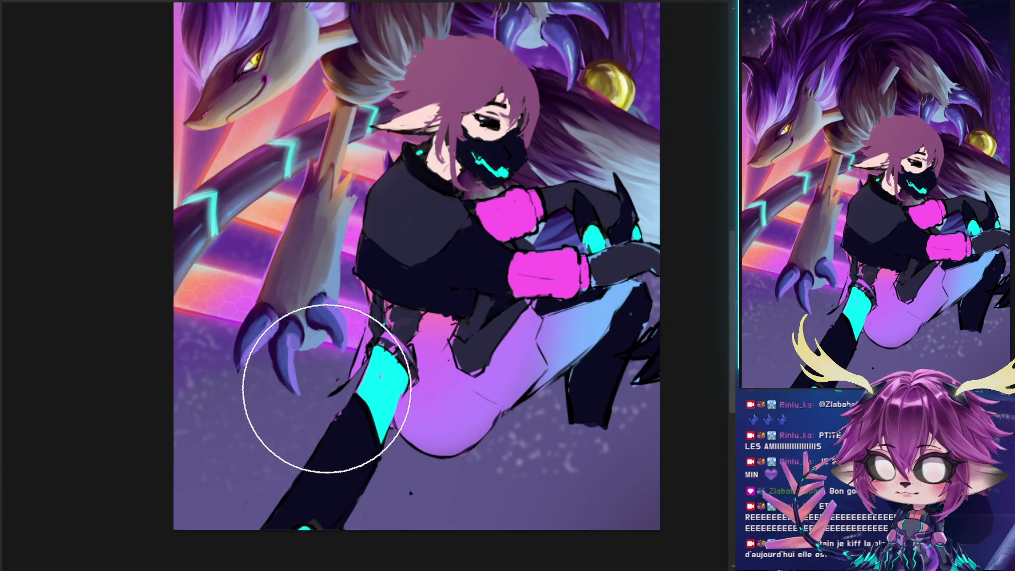
mouse_move(333, 372)
mouse_down()
mouse_move(355, 442)
mouse_move(364, 419)
mouse_move(333, 389)
mouse_up()
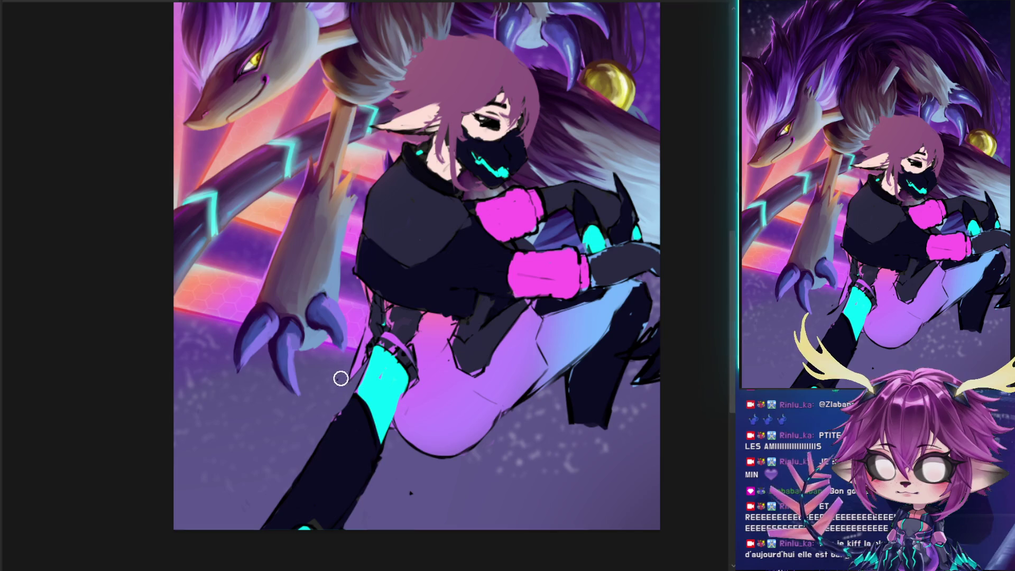
key(ctrl+comma)
key(ctrl+comma)
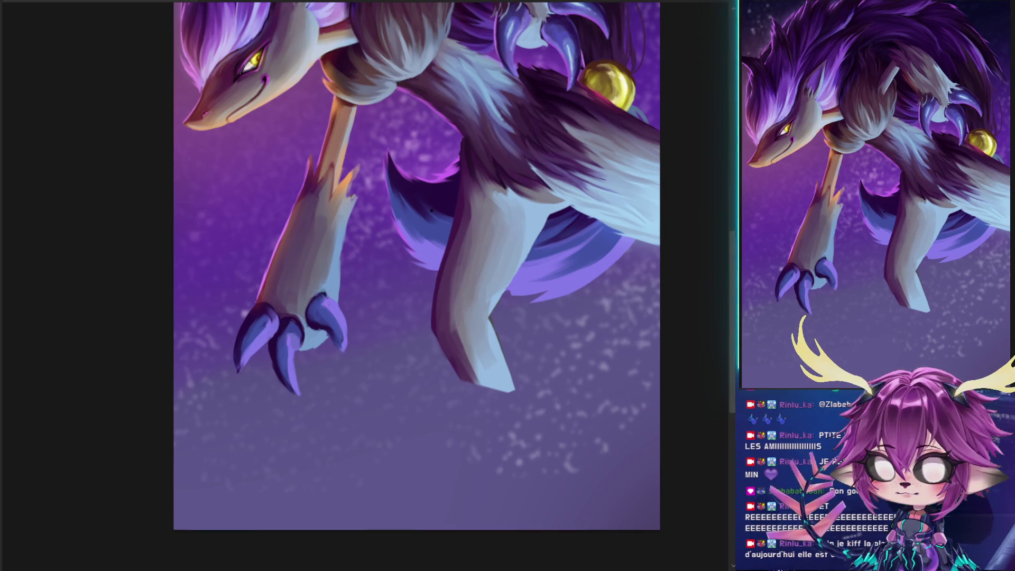
drag(453, 219, 450, 242)
scroll(450, 243, down, 2)
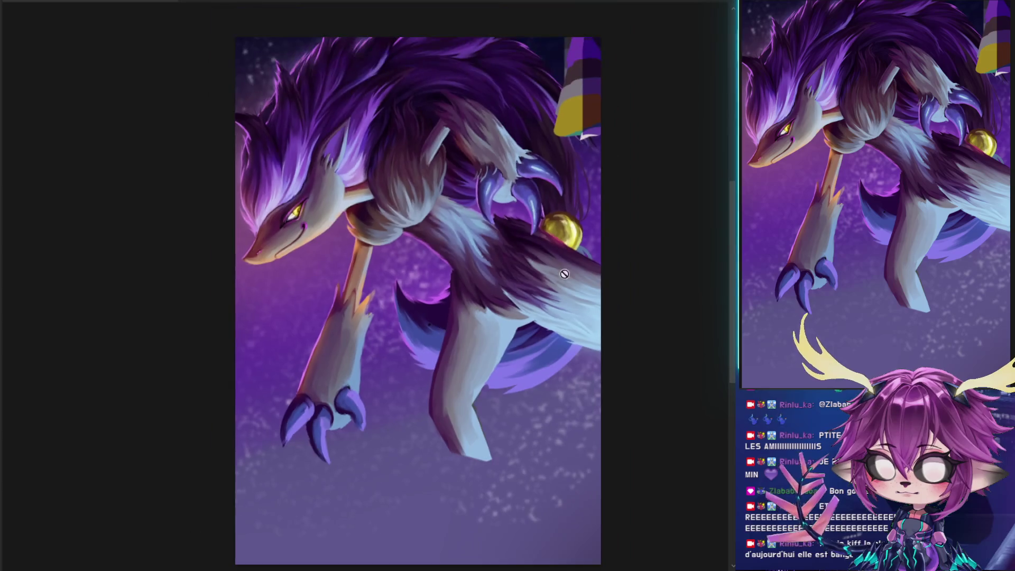
key(Delete)
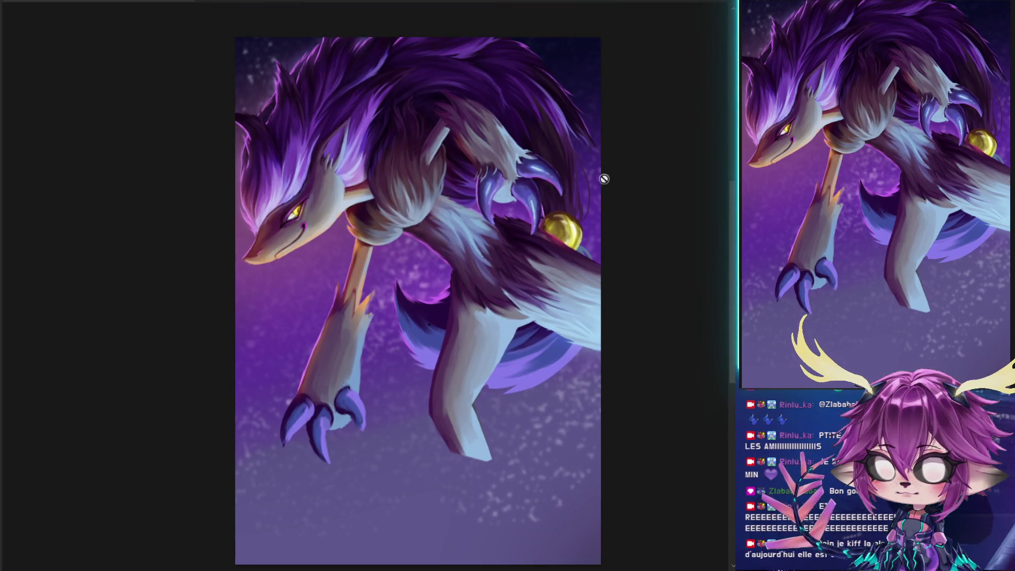
scroll(461, 263, up, 4)
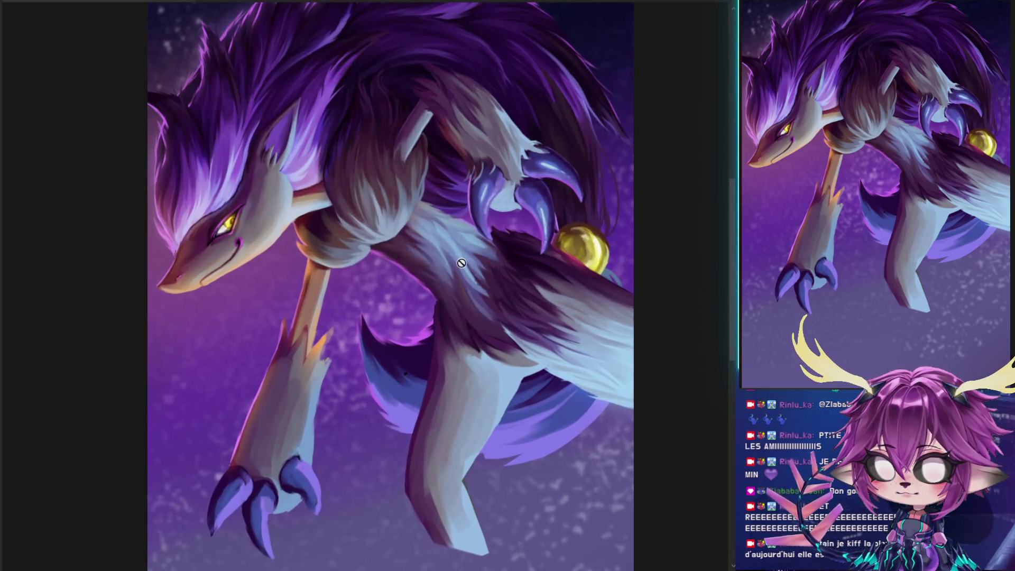
drag(461, 263, 498, 237)
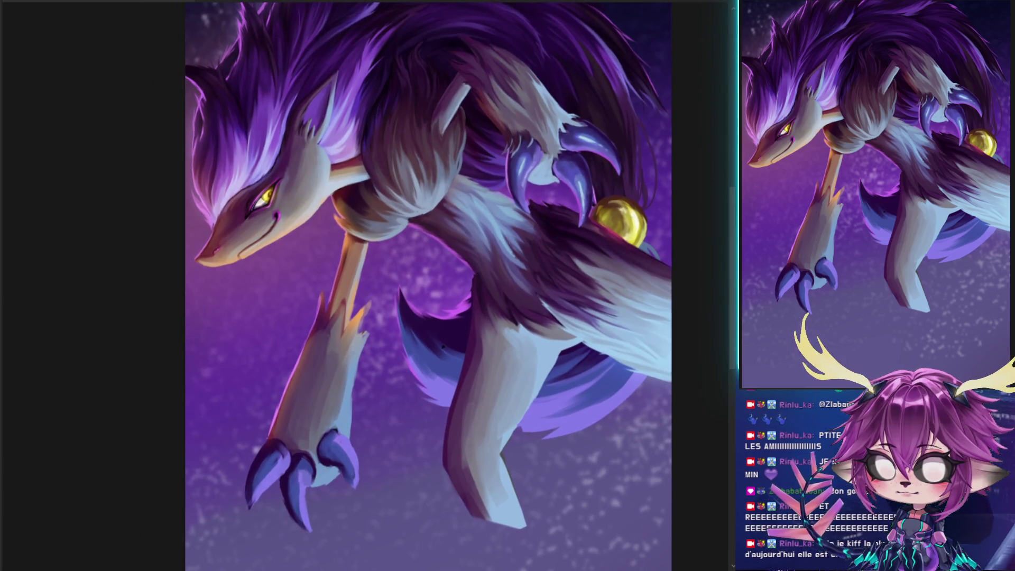
Briefly hide and restore the fox's body and tail, then preview the painting in grayscale
key(Delete)
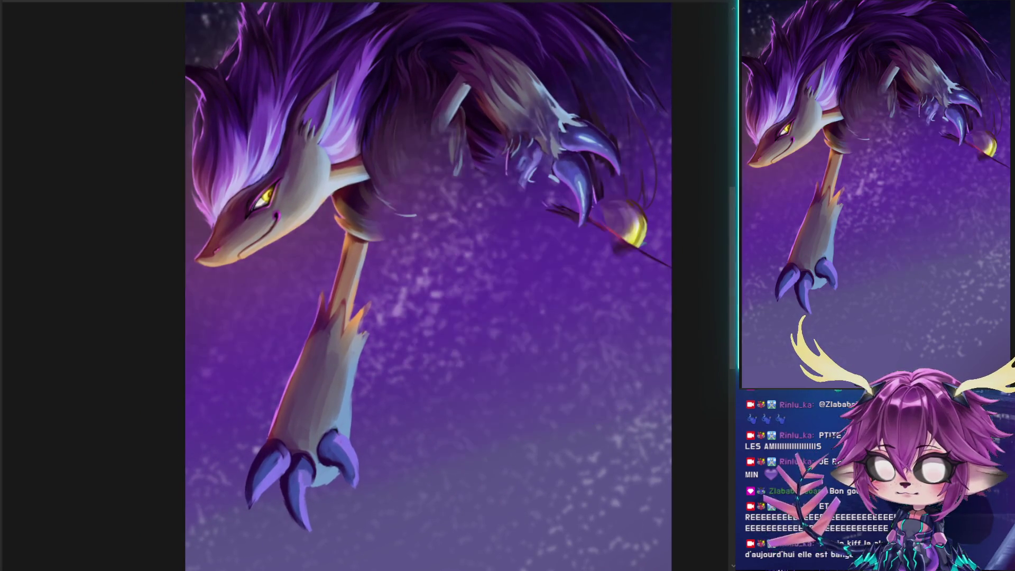
key(ctrl+z)
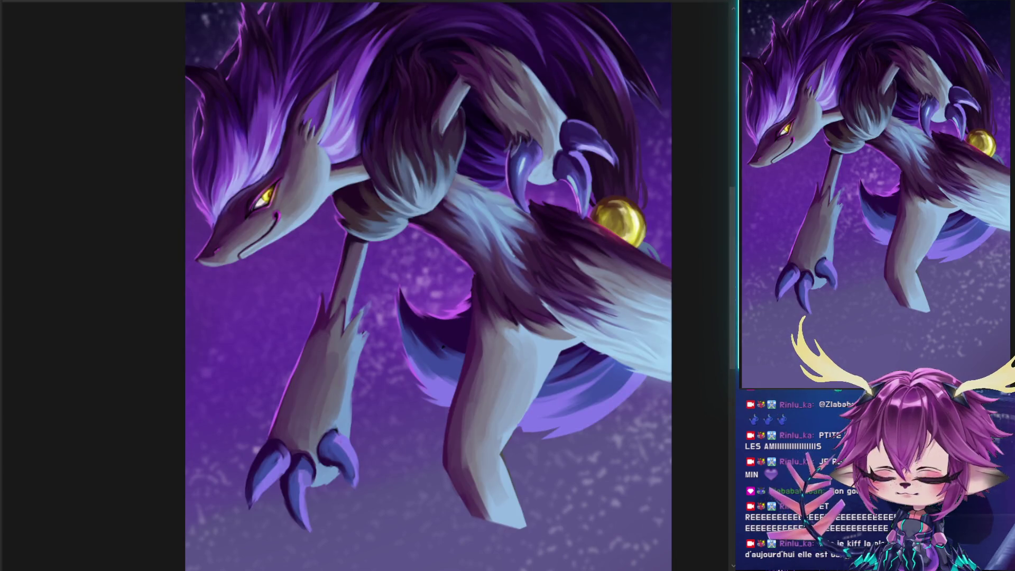
key(ctrl+y)
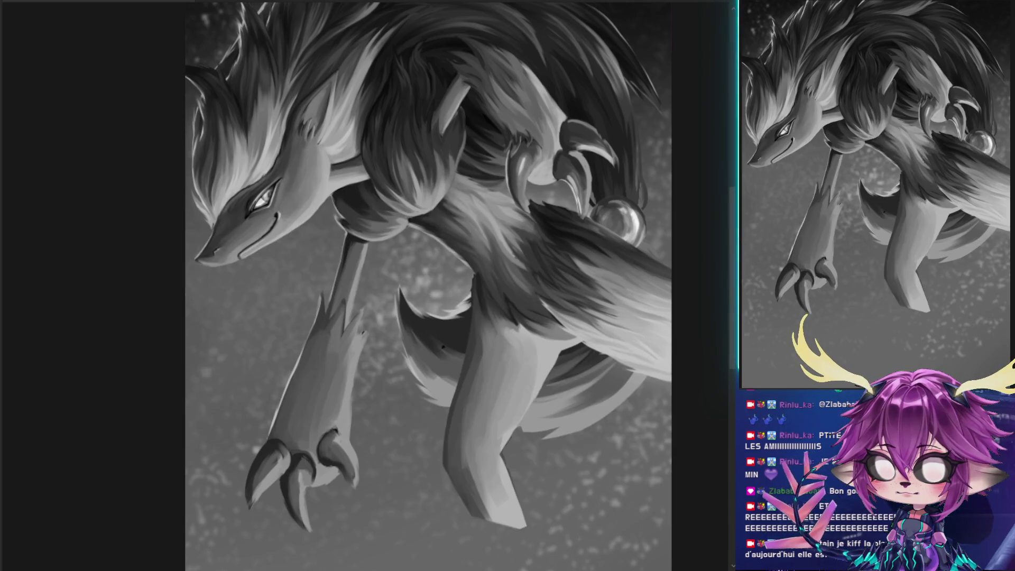
Flip repeatedly between before and after the fur and leg edits, ending with the painting in full colour
key(ctrl+y)
key(ctrl+z)
key(ctrl+y)
key(ctrl+z)
key(ctrl+y)
key(ctrl+z)
key(ctrl+y)
key(ctrl+z)
key(ctrl+y)
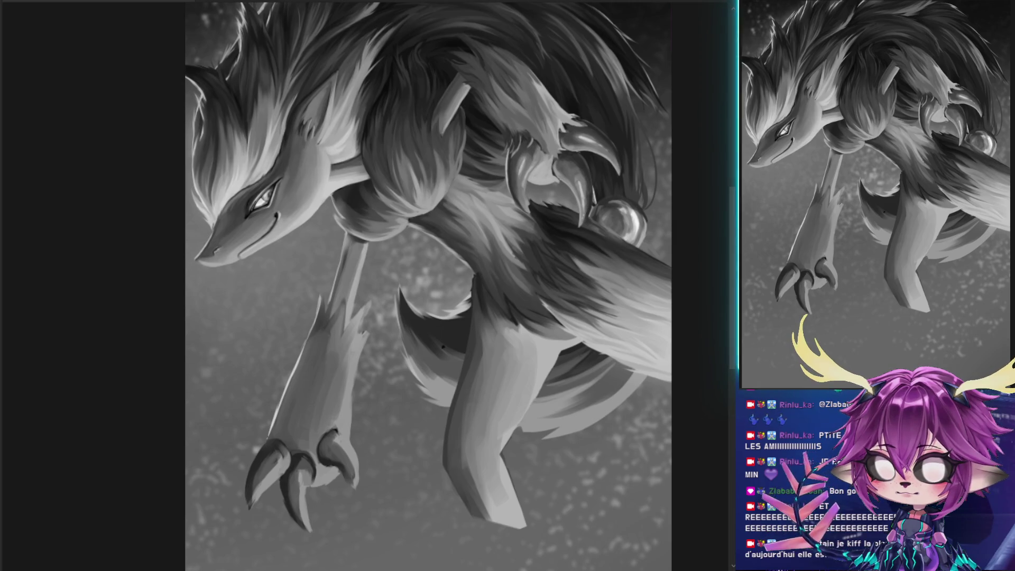
key(ctrl+z)
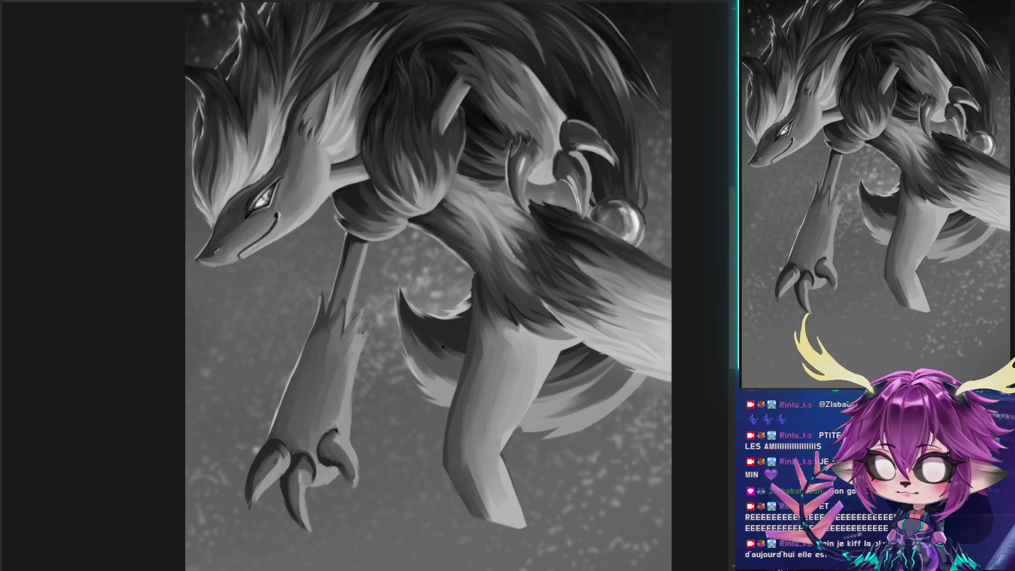
key(ctrl+y)
key(ctrl+z)
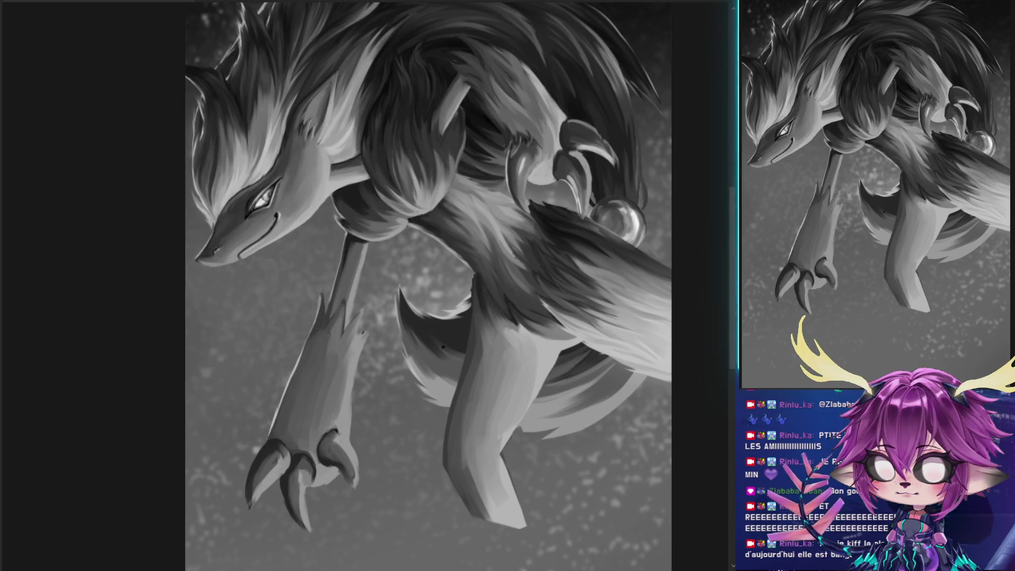
key(ctrl+y)
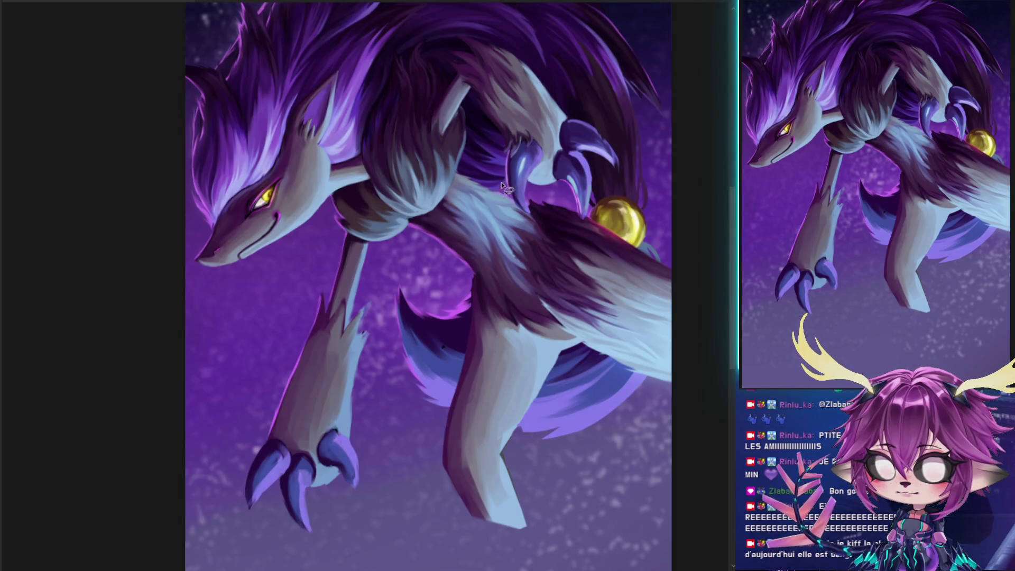
Lasso the upper leg and claws, duplicate them, and place the copy down and left
mouse_move(518, 19)
mouse_down()
mouse_move(582, 217)
mouse_move(516, 40)
mouse_up()
mouse_move(529, 167)
mouse_down()
mouse_move(544, 246)
mouse_move(632, 158)
mouse_up()
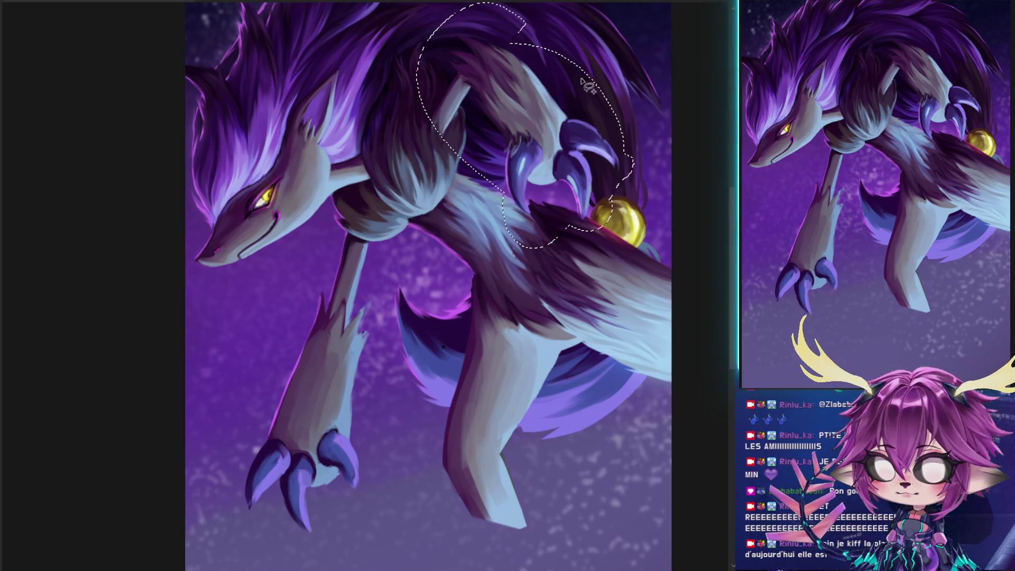
key(ctrl+j)
key(ctrl+t)
mouse_move(556, 85)
mouse_down()
mouse_move(478, 230)
mouse_move(423, 286)
mouse_move(394, 411)
mouse_up()
scroll(375, 289, down, 3)
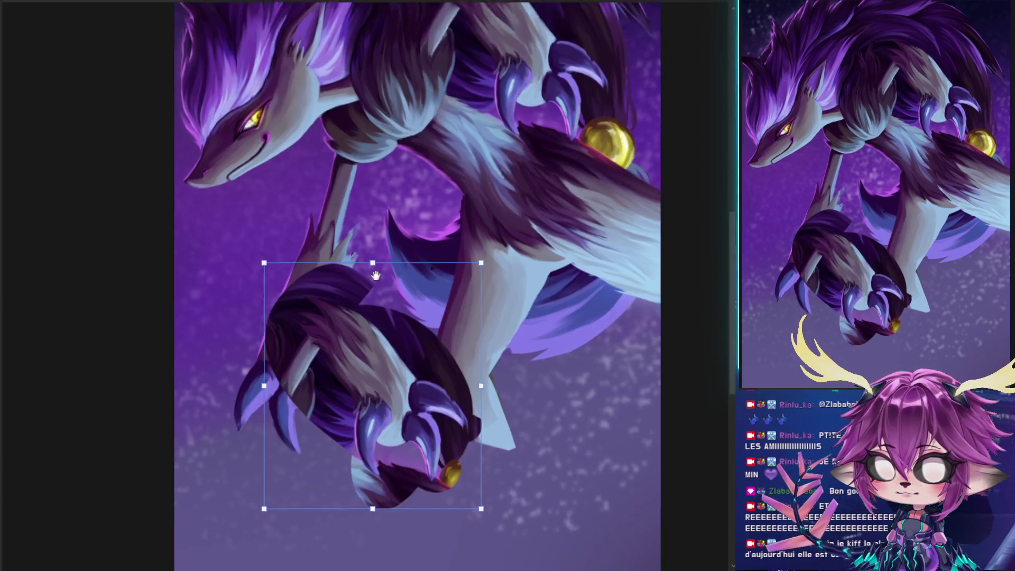
key(Return)
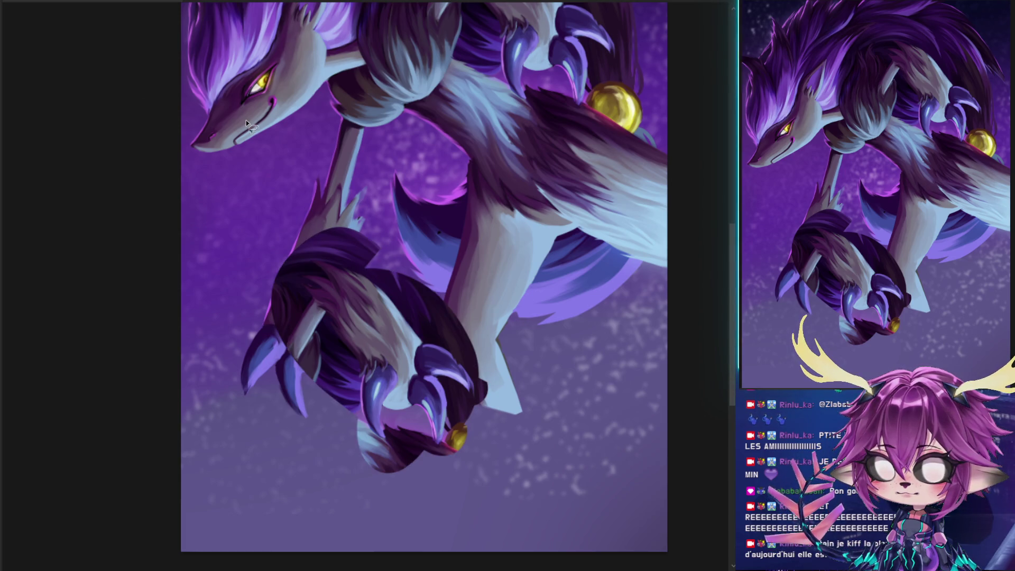
Paint out the dark streaks beside the new paw and reshape the paw's lower edge with a smaller brush
key(b)
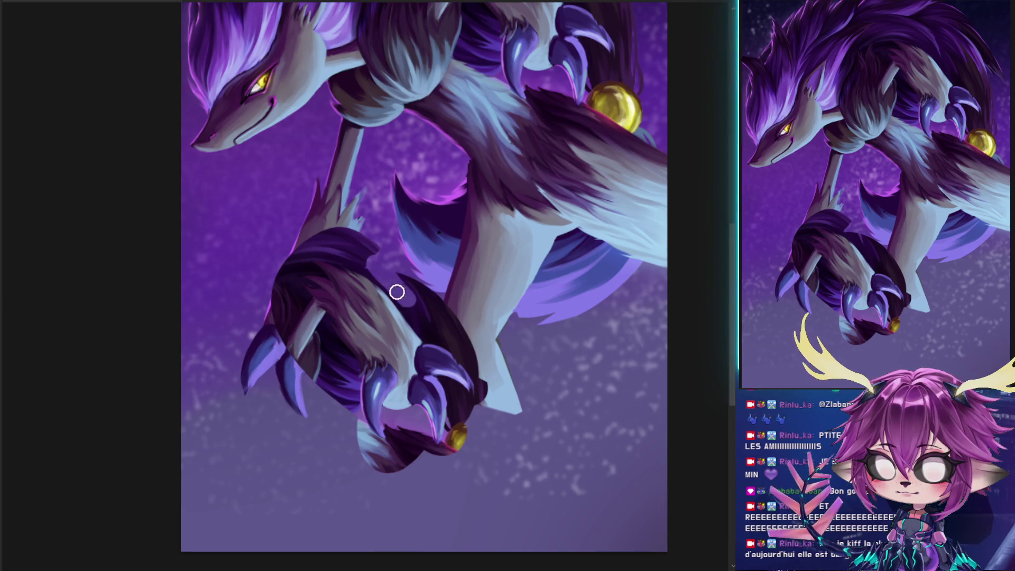
drag(407, 307, 460, 352)
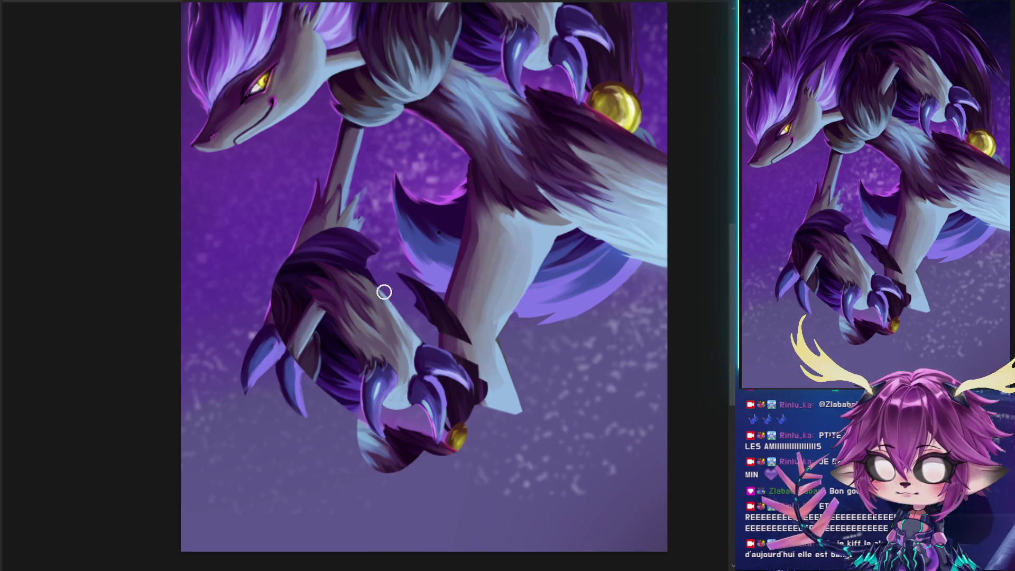
mouse_move(418, 286)
mouse_down()
mouse_move(322, 210)
mouse_move(258, 256)
mouse_move(280, 313)
mouse_move(290, 308)
mouse_move(311, 330)
mouse_move(294, 310)
mouse_move(313, 376)
mouse_move(326, 360)
mouse_move(314, 336)
mouse_move(328, 347)
mouse_move(312, 323)
mouse_move(326, 344)
mouse_up()
key(bracketleft)
key(bracketleft)
key(bracketleft)
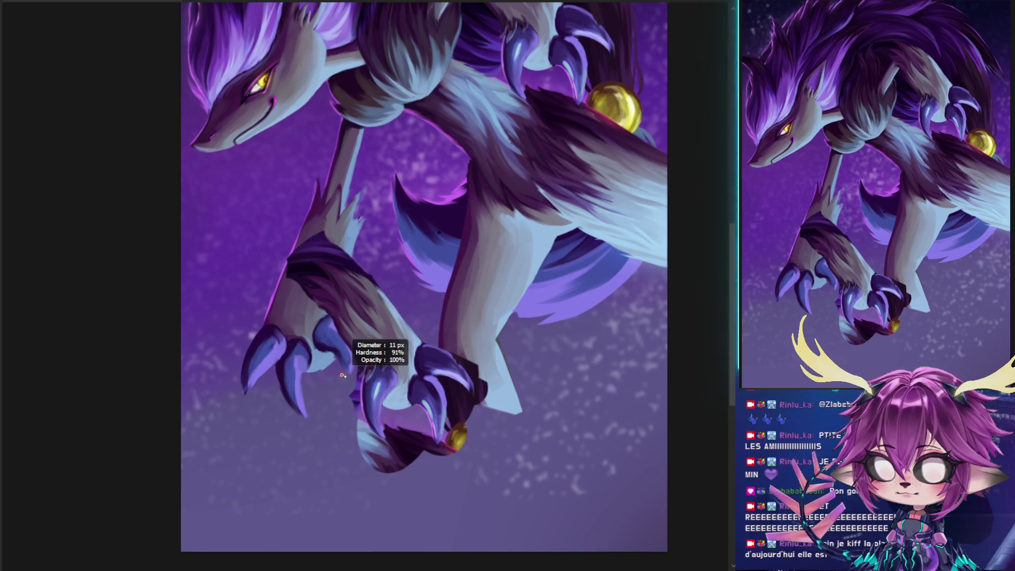
drag(350, 381, 379, 462)
mouse_move(351, 385)
mouse_down()
mouse_move(362, 440)
mouse_move(430, 474)
mouse_move(389, 423)
mouse_move(394, 448)
mouse_move(390, 427)
mouse_move(384, 449)
mouse_move(415, 466)
mouse_move(422, 431)
mouse_up()
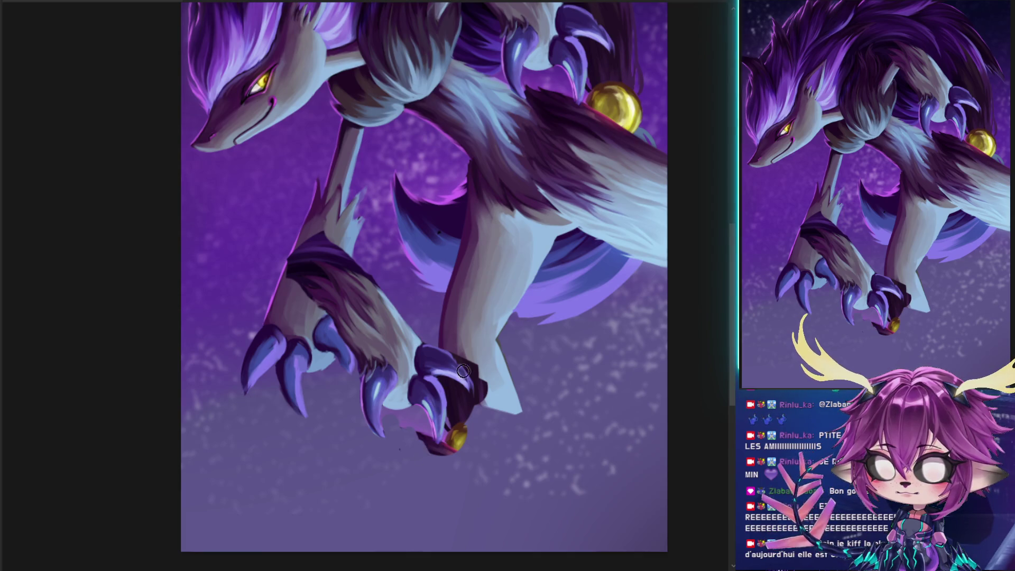
mouse_move(452, 339)
mouse_down()
mouse_move(482, 397)
mouse_move(428, 387)
mouse_up()
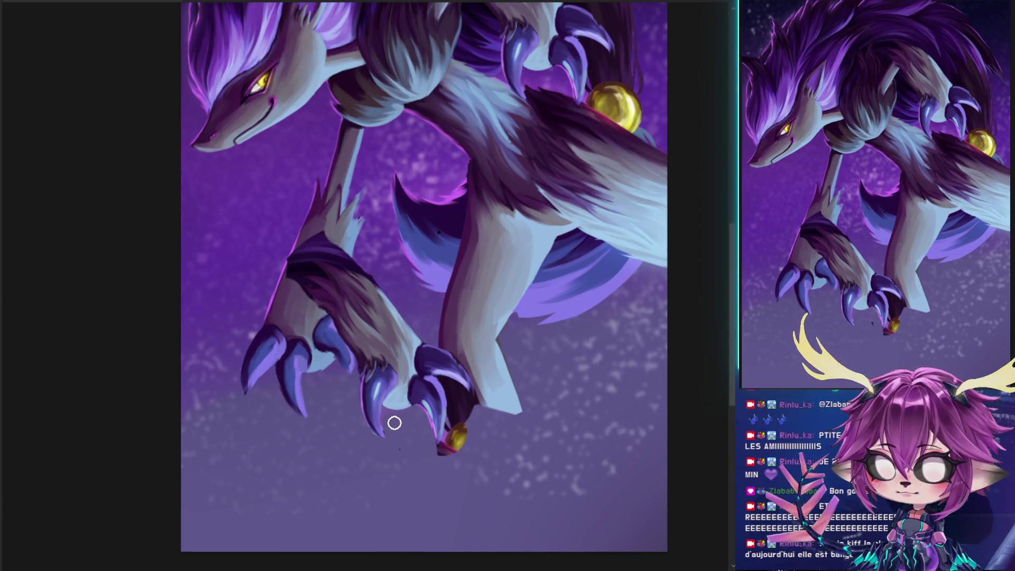
Undo twice to remove the gold bell and leftover curve under the claw tip
key(ctrl+z)
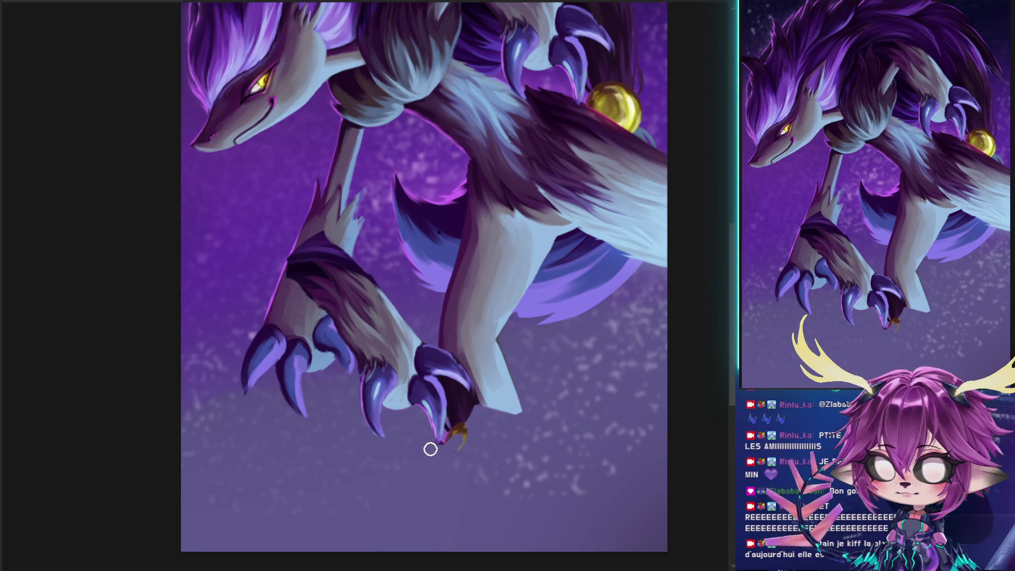
key(ctrl+z)
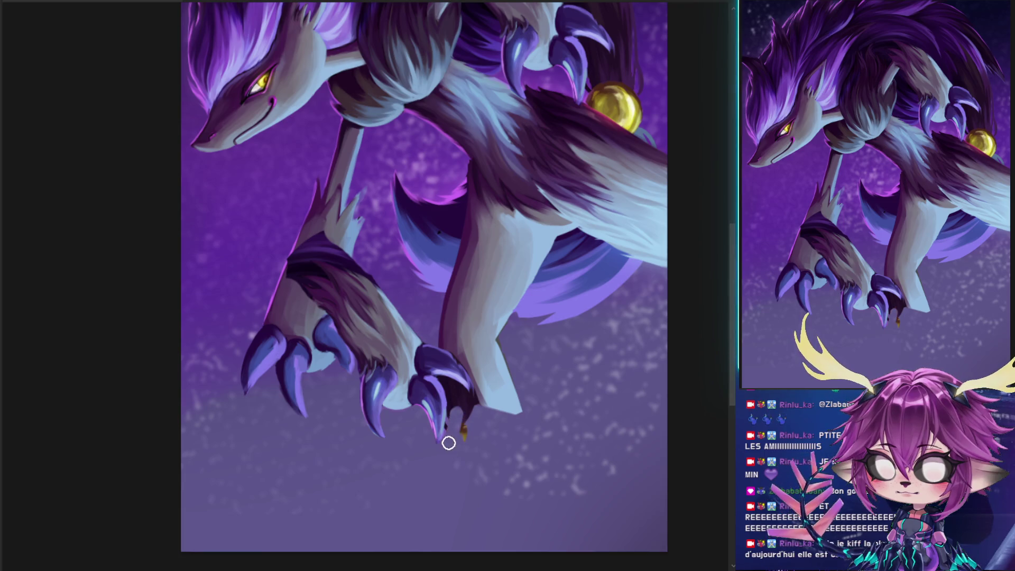
alt+right_click(457, 399)
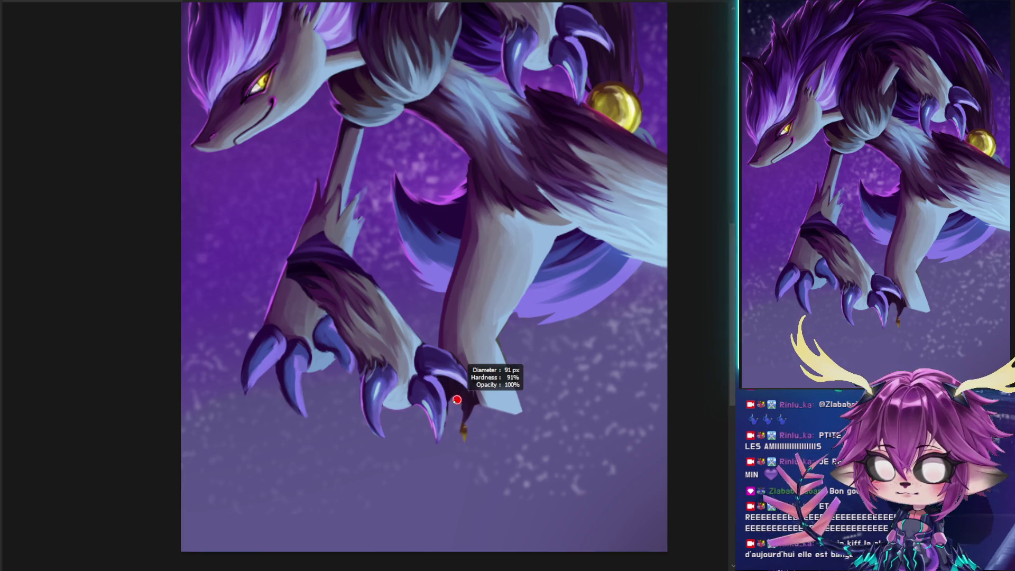
drag(471, 288, 466, 397)
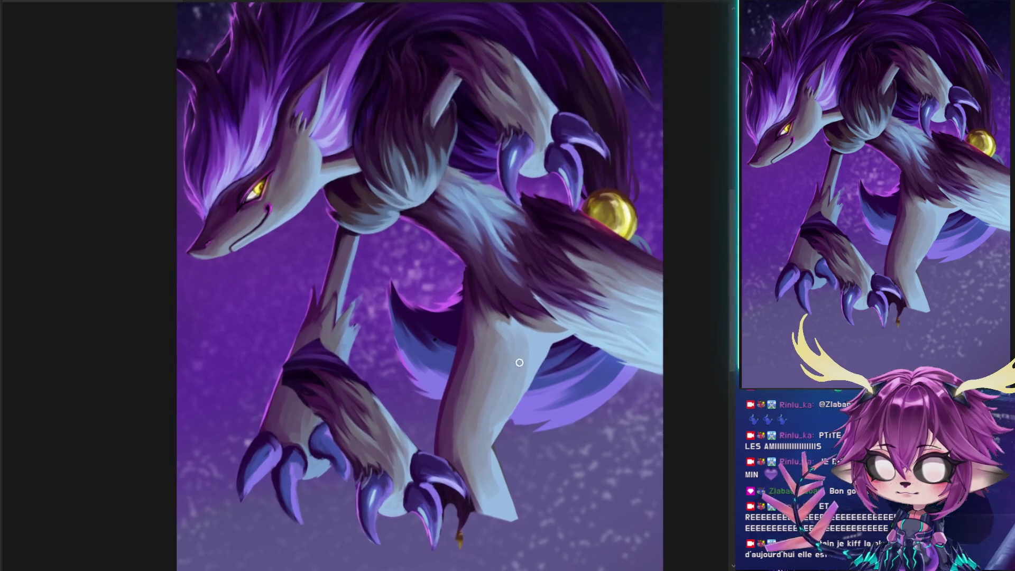
Paint lighter fur over the foreleg cuff without the warm orange lighting
mouse_move(450, 502)
mouse_down()
mouse_move(479, 426)
mouse_move(491, 444)
mouse_move(488, 474)
mouse_up()
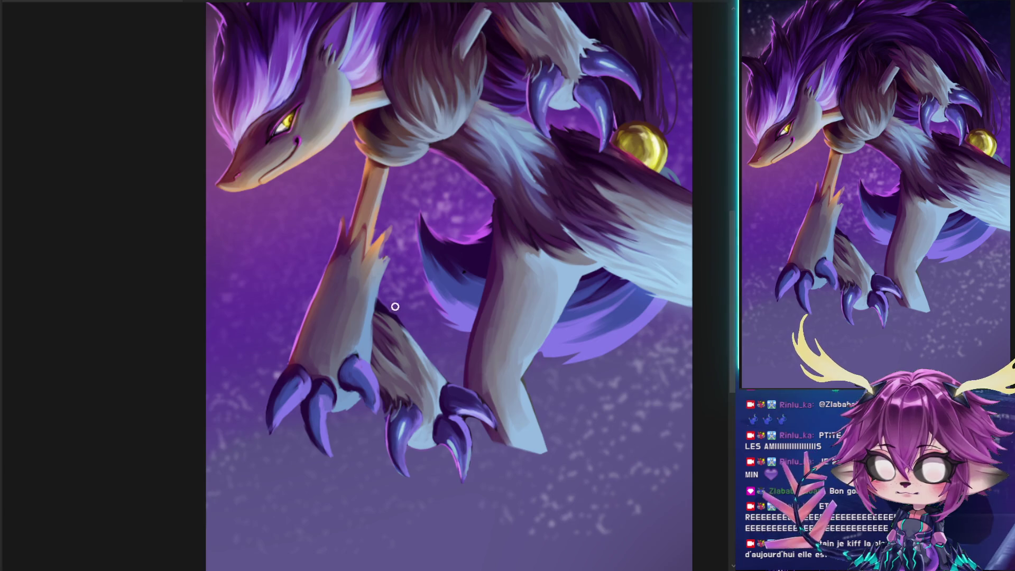
drag(383, 304, 391, 315)
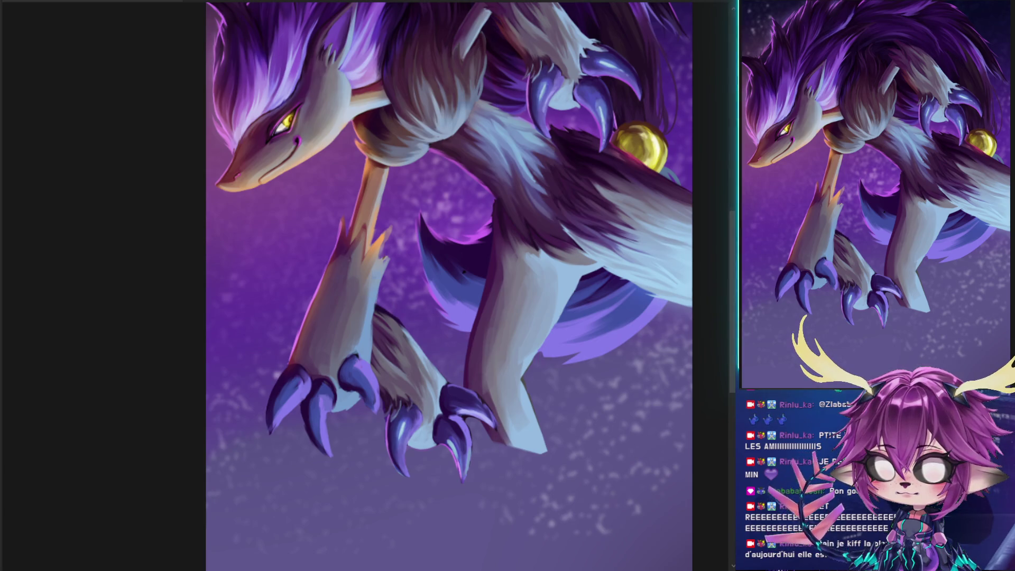
key(ctrl+z)
mouse_move(315, 302)
mouse_down()
mouse_move(347, 312)
mouse_move(312, 297)
mouse_move(368, 303)
mouse_move(324, 272)
mouse_move(290, 305)
mouse_up()
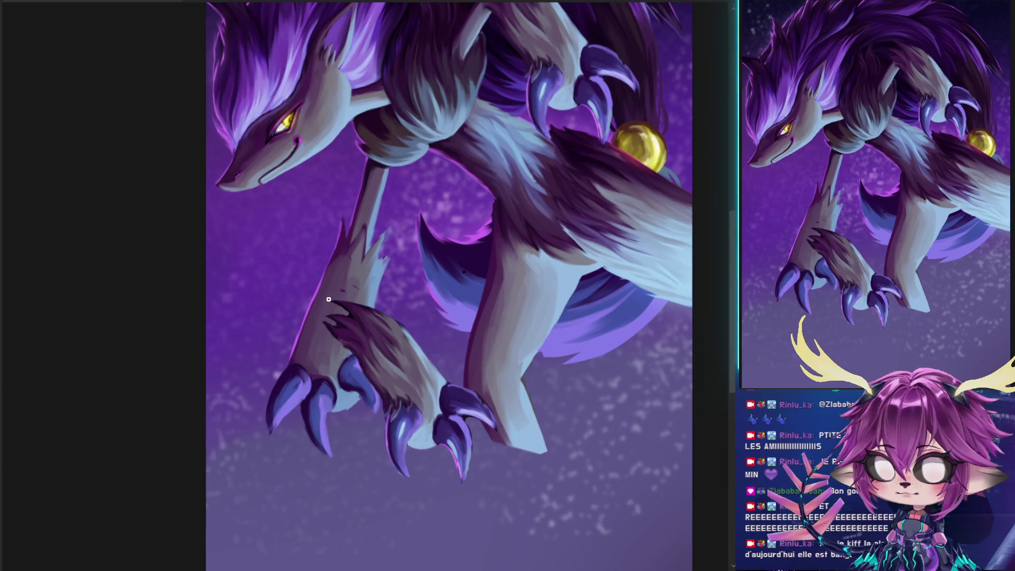
Free Transform the lower paw: move it up-left, rotate it counter-clockwise and enlarge it
key(ctrl+t)
drag(438, 395, 391, 343)
mouse_move(448, 306)
mouse_down()
mouse_move(505, 164)
mouse_move(454, 148)
mouse_up()
mouse_move(352, 317)
mouse_down()
mouse_move(322, 317)
mouse_move(329, 344)
mouse_up()
drag(363, 221, 375, 188)
drag(328, 281, 325, 274)
mouse_move(445, 249)
mouse_down()
mouse_move(436, 217)
mouse_move(449, 230)
mouse_up()
mouse_move(377, 339)
mouse_down()
mouse_move(591, 231)
mouse_move(371, 298)
mouse_move(386, 335)
mouse_up()
drag(422, 290, 496, 224)
drag(333, 322, 346, 330)
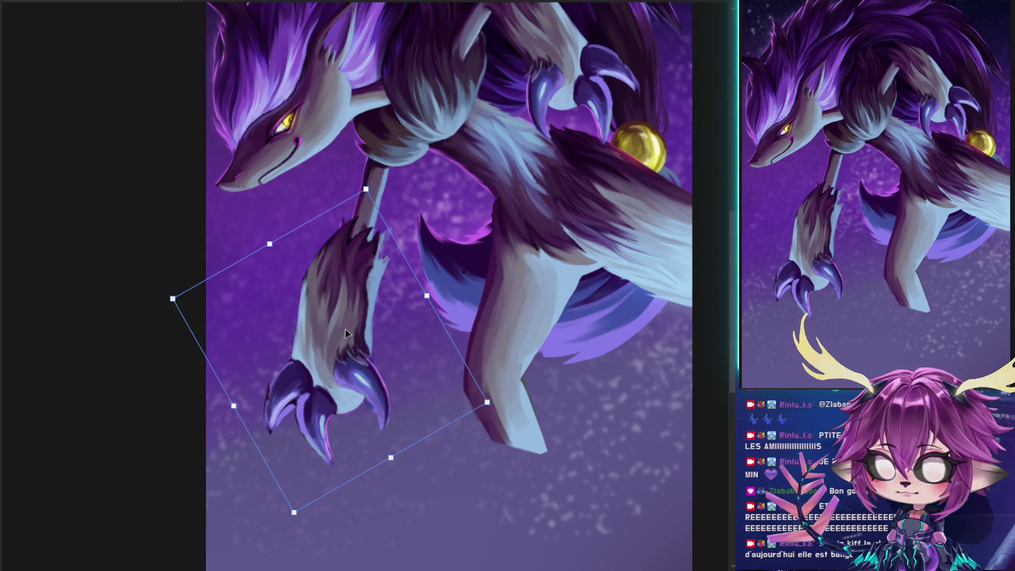
Commit the paw transform and blend it with light fur strokes using a brush of about 79 px
key(Return)
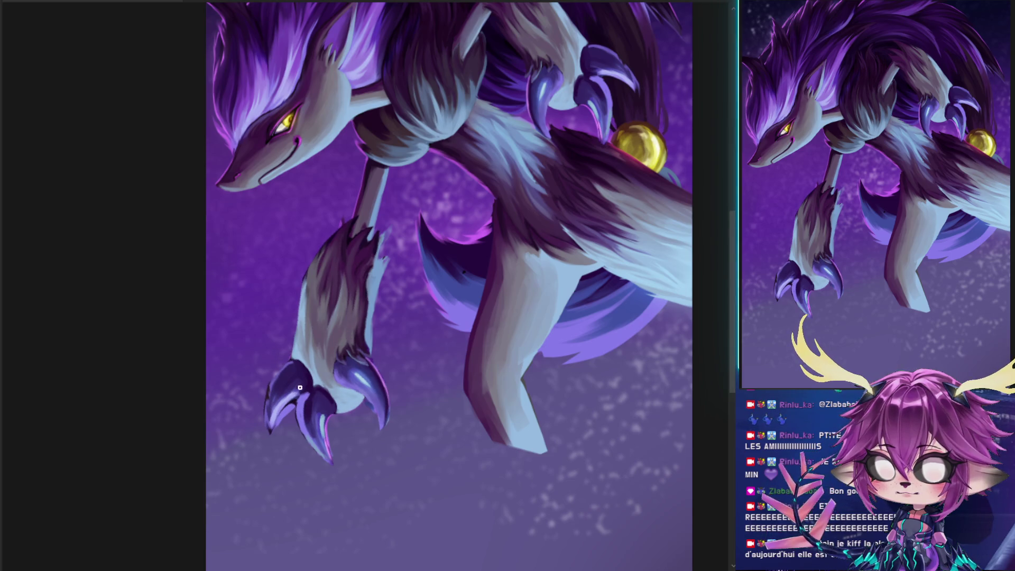
mouse_move(386, 312)
mouse_down()
mouse_move(306, 307)
mouse_move(370, 307)
mouse_up()
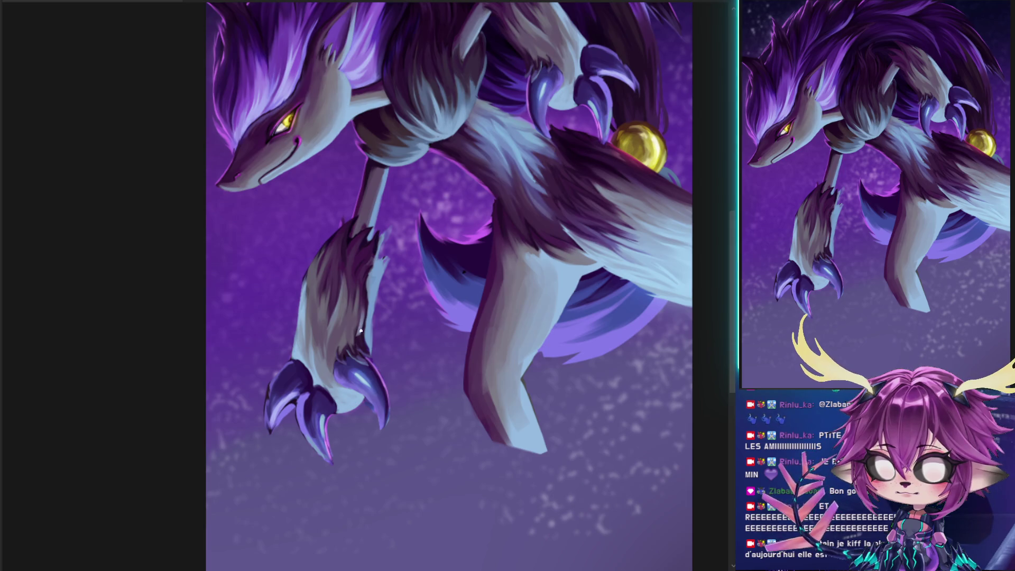
drag(344, 324, 333, 344)
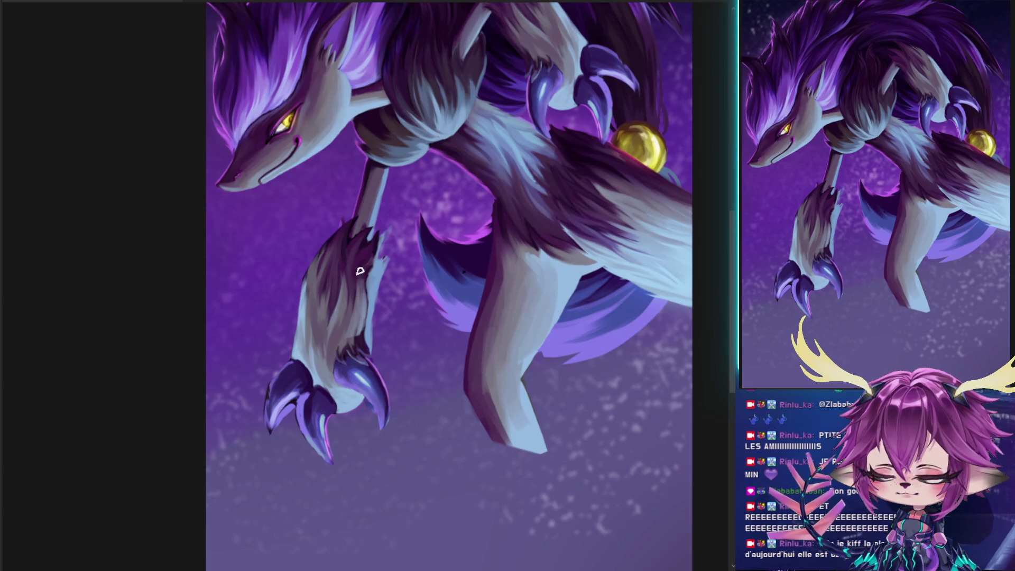
drag(347, 317, 373, 239)
mouse_move(356, 272)
mouse_down()
mouse_move(374, 237)
mouse_move(333, 270)
mouse_move(339, 330)
mouse_move(329, 345)
mouse_up()
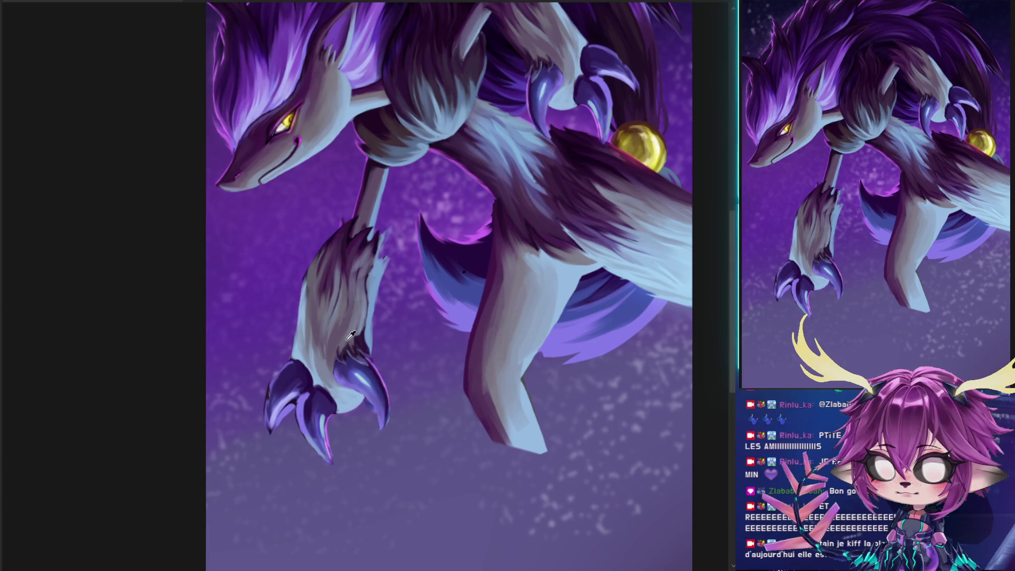
drag(317, 333, 321, 354)
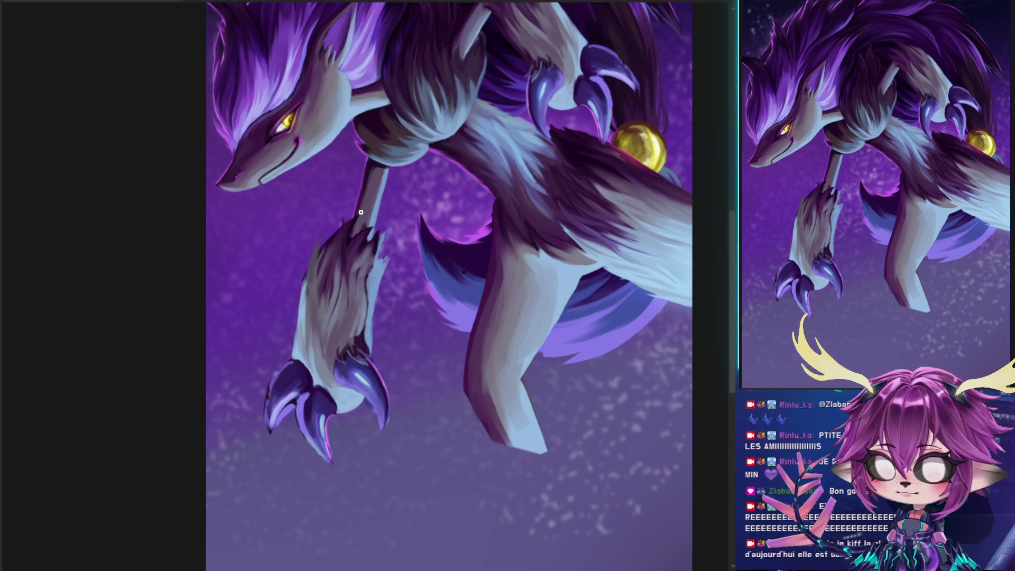
key(b)
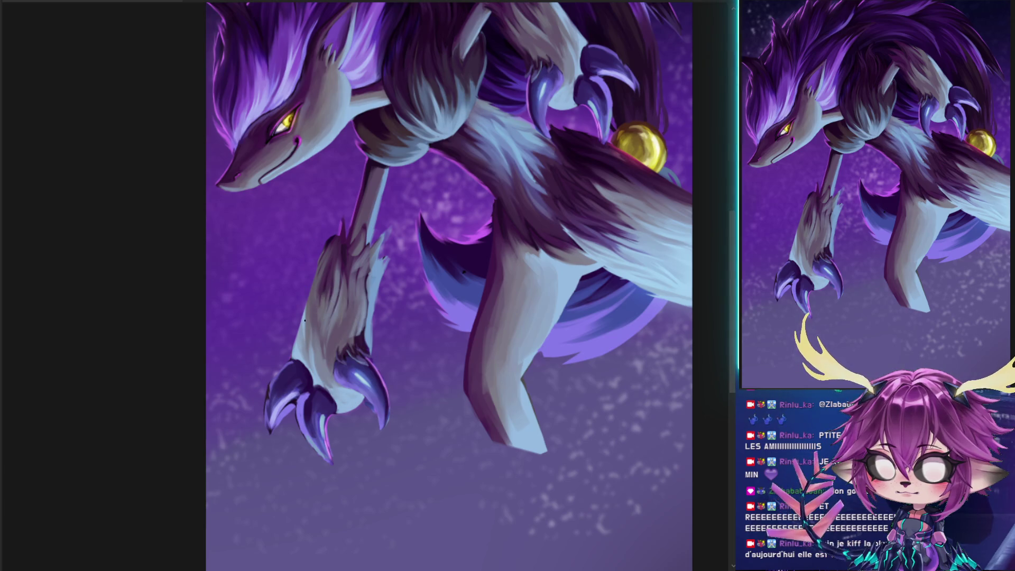
mouse_move(317, 283)
mouse_down()
mouse_move(302, 290)
mouse_move(306, 303)
mouse_up()
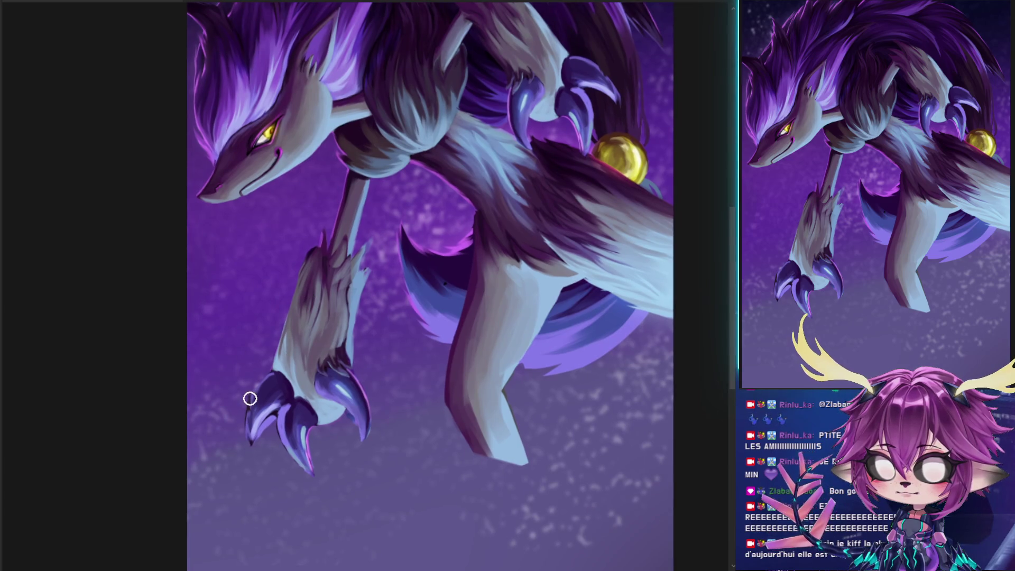
key(ctrl+z)
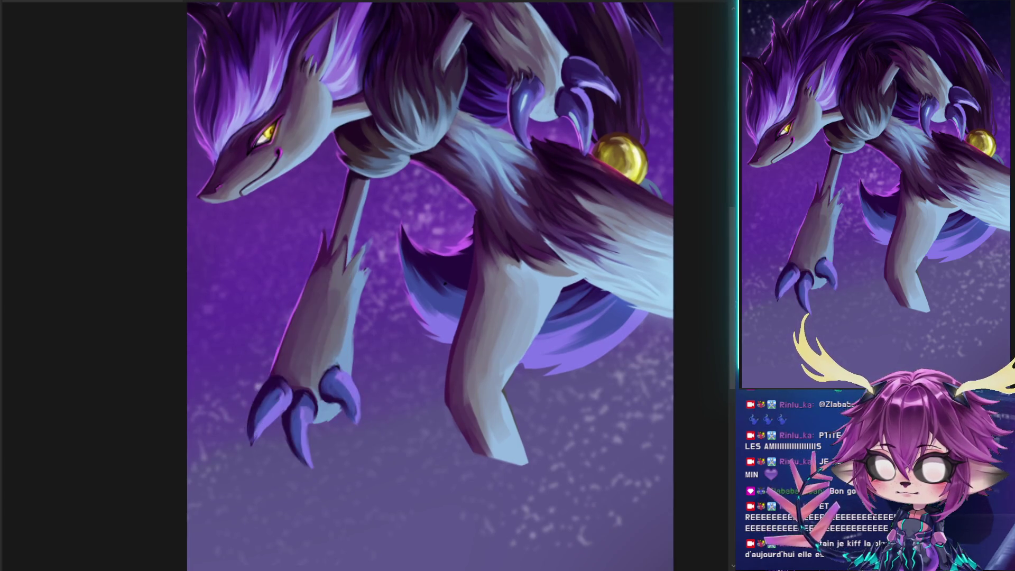
Paint background purple around the front claws, then add highlights and darker shading to the lower-left claw
mouse_move(249, 412)
mouse_down()
mouse_move(238, 430)
mouse_move(355, 419)
mouse_move(389, 383)
mouse_up()
key(bracketleft)
key(bracketleft)
key(bracketleft)
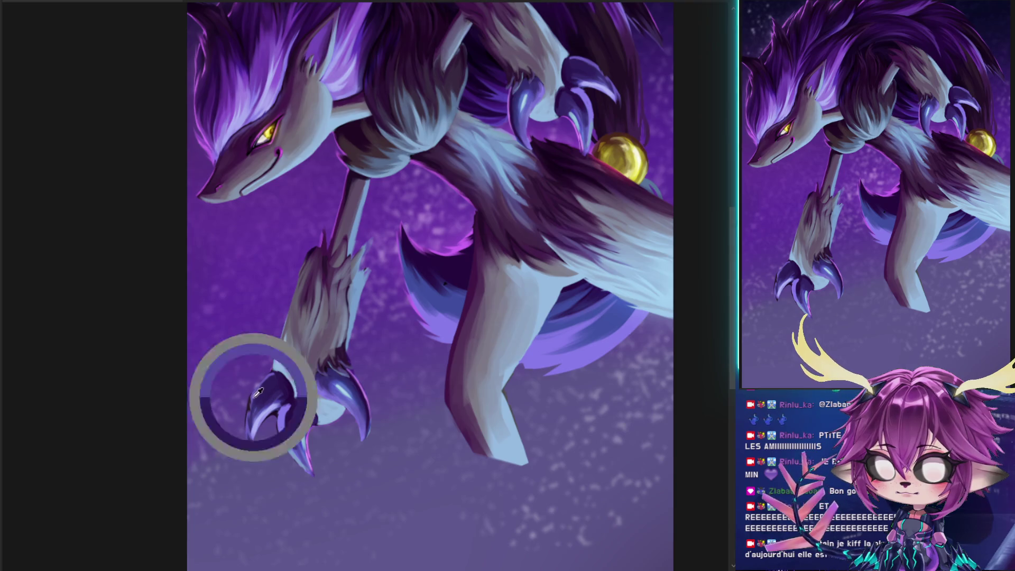
drag(259, 403, 272, 381)
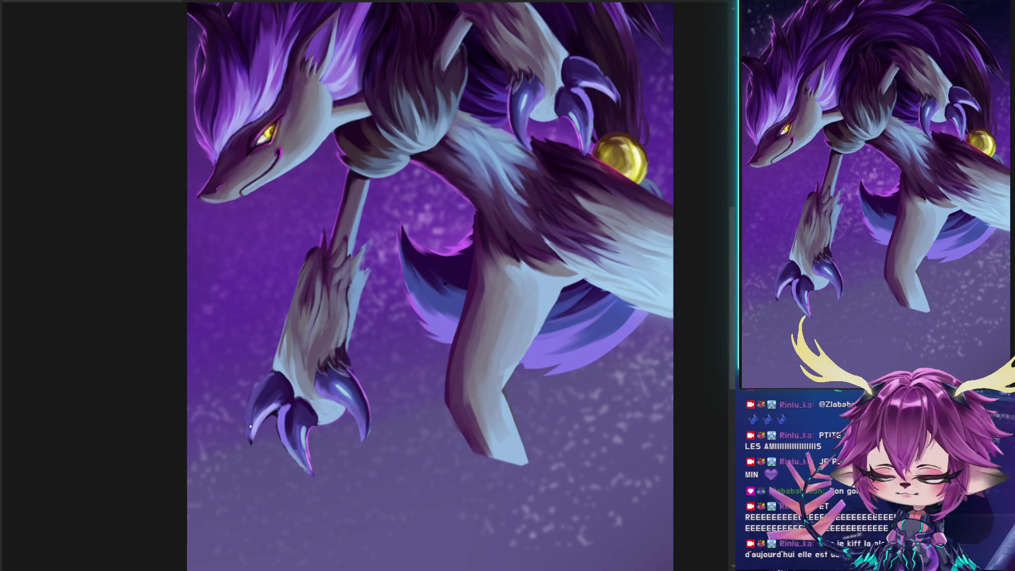
mouse_move(290, 411)
mouse_down()
mouse_move(279, 441)
mouse_move(308, 466)
mouse_move(297, 463)
mouse_up()
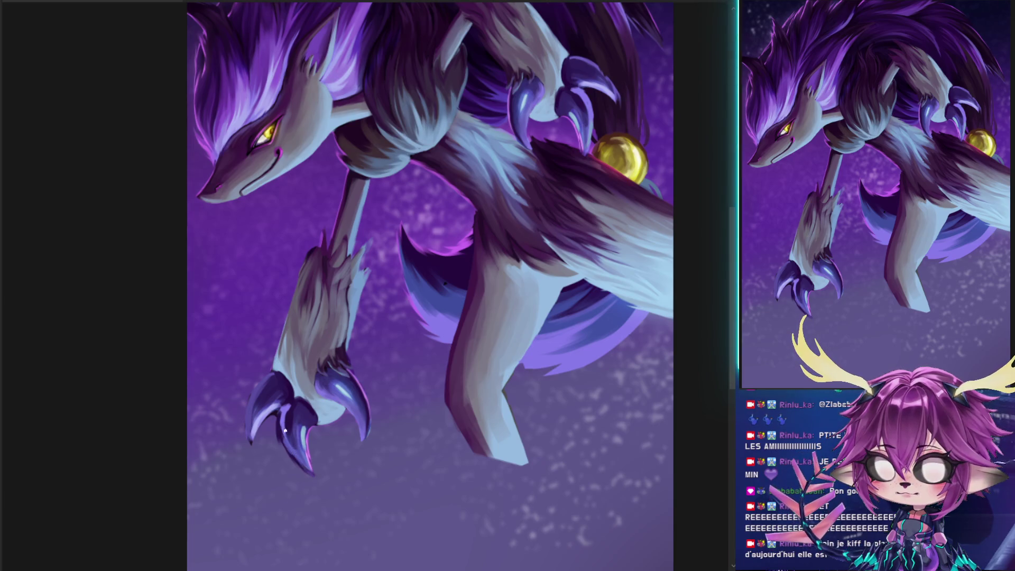
drag(282, 426, 281, 434)
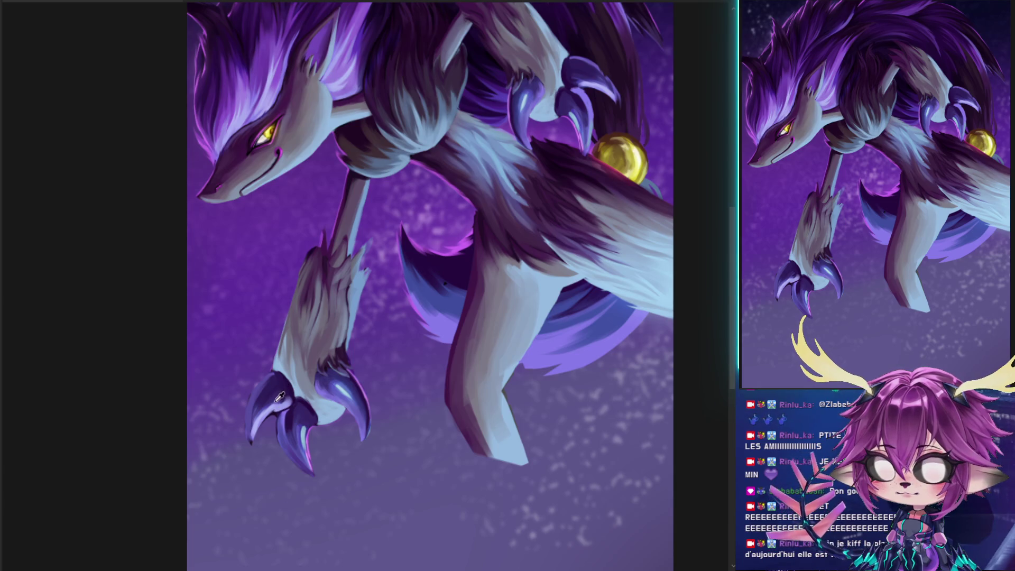
drag(280, 397, 256, 421)
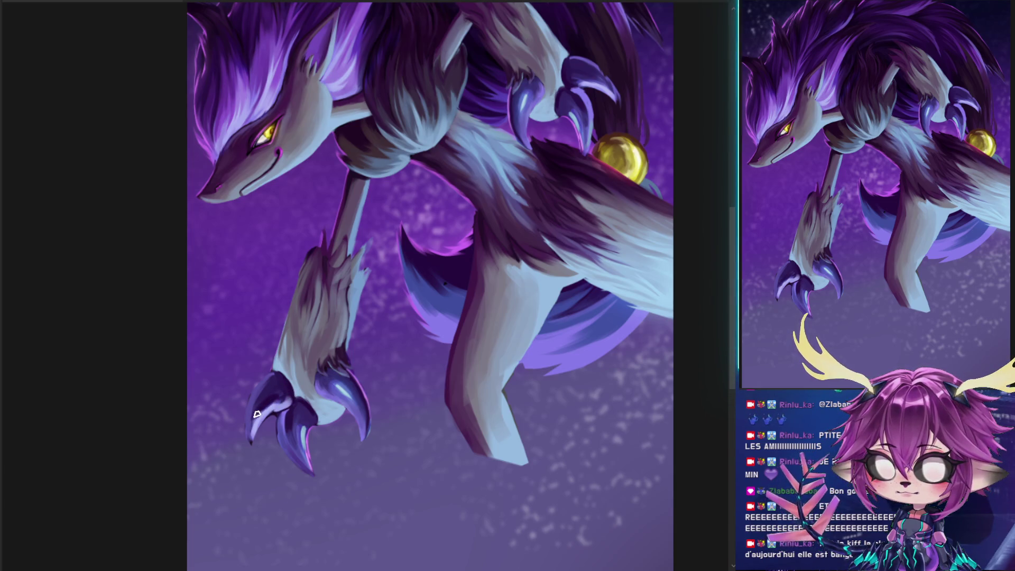
drag(291, 397, 259, 406)
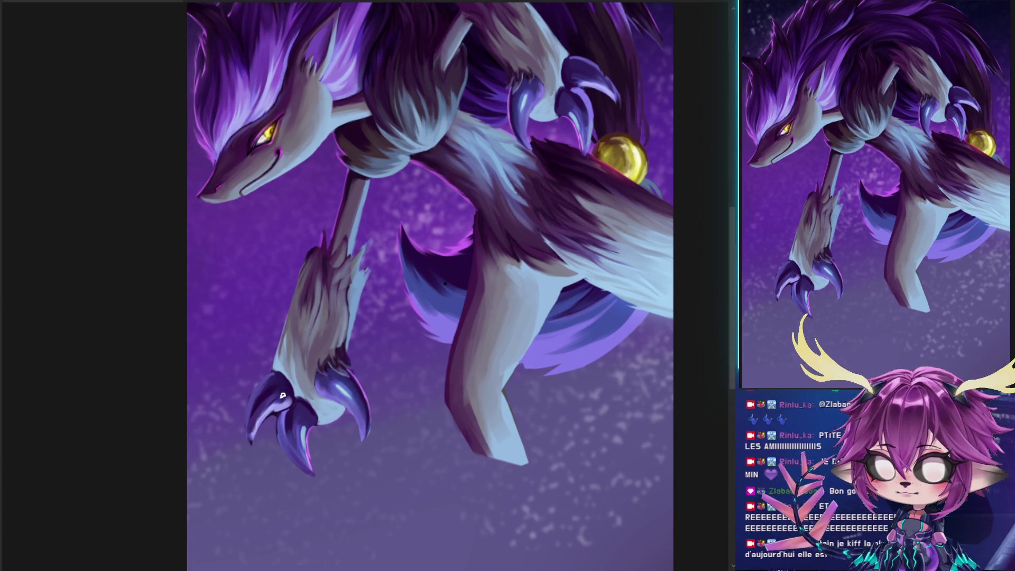
drag(301, 415, 282, 418)
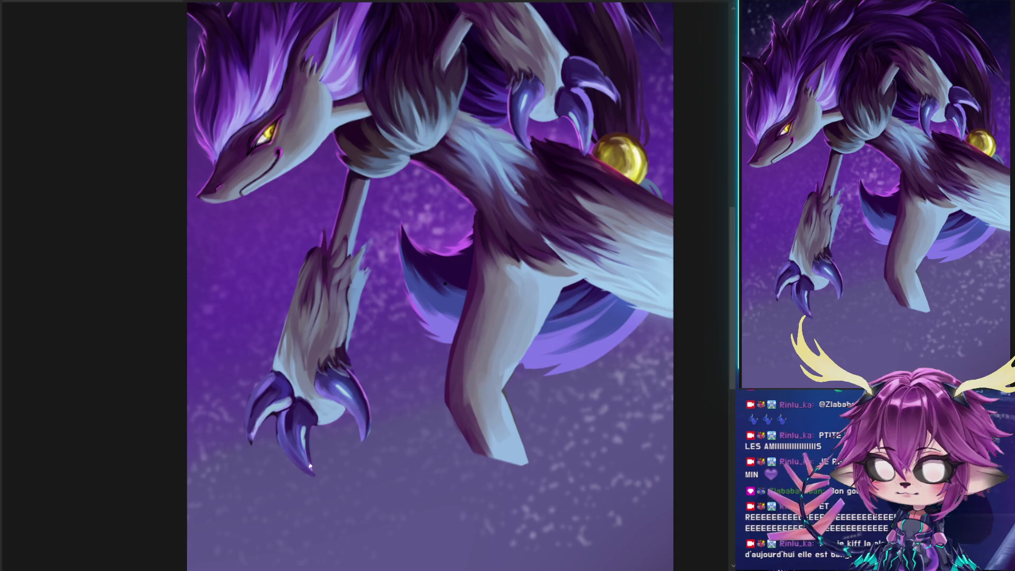
Add a light stroke on the lower-left claw, then rotate and zoom the view onto it
click(317, 435)
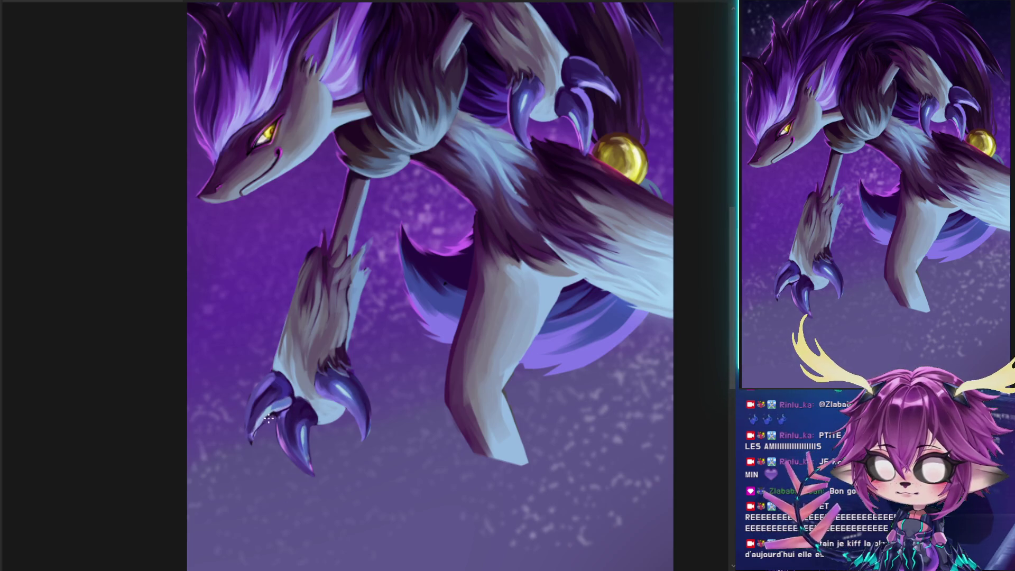
mouse_move(348, 352)
mouse_down()
mouse_move(351, 283)
mouse_move(370, 238)
mouse_up()
Paint dark and light strokes down the lower-left claw and recolour its top
scroll(377, 399, up, 5)
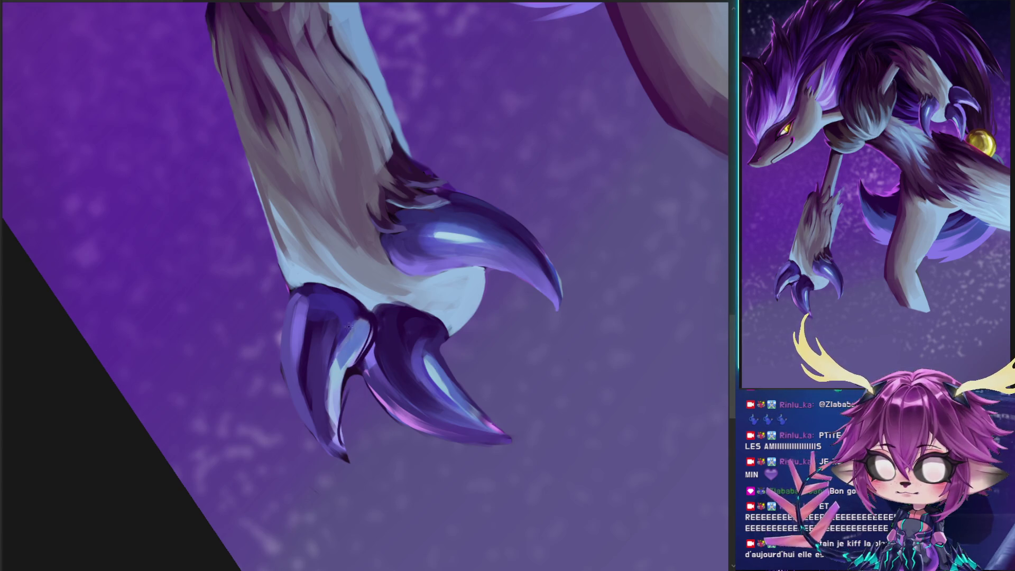
drag(350, 329, 326, 403)
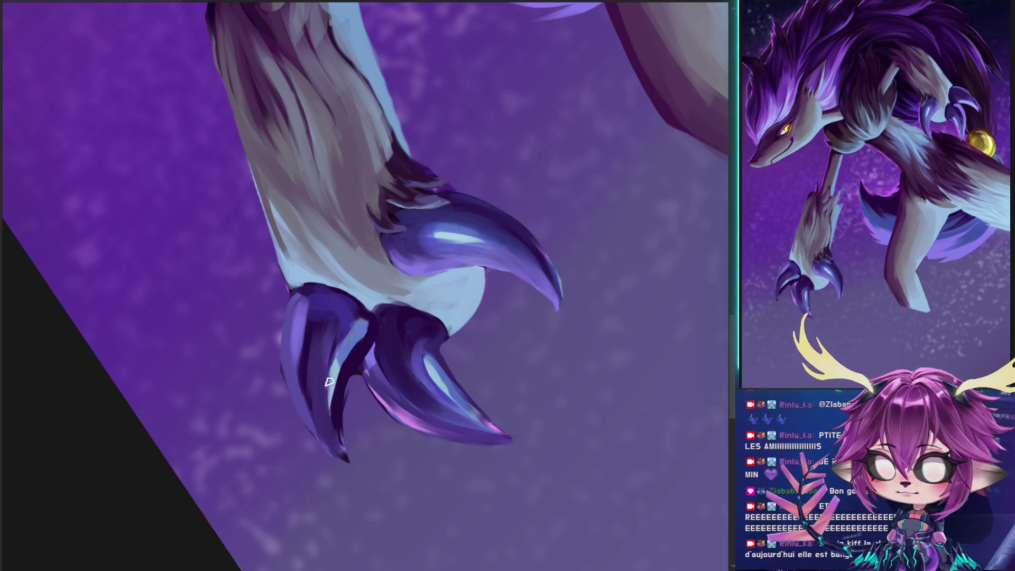
mouse_move(367, 322)
mouse_down()
mouse_move(338, 373)
mouse_move(355, 329)
mouse_move(340, 356)
mouse_move(341, 373)
mouse_up()
mouse_move(342, 325)
mouse_down()
mouse_move(326, 371)
mouse_move(334, 364)
mouse_up()
drag(351, 319, 365, 343)
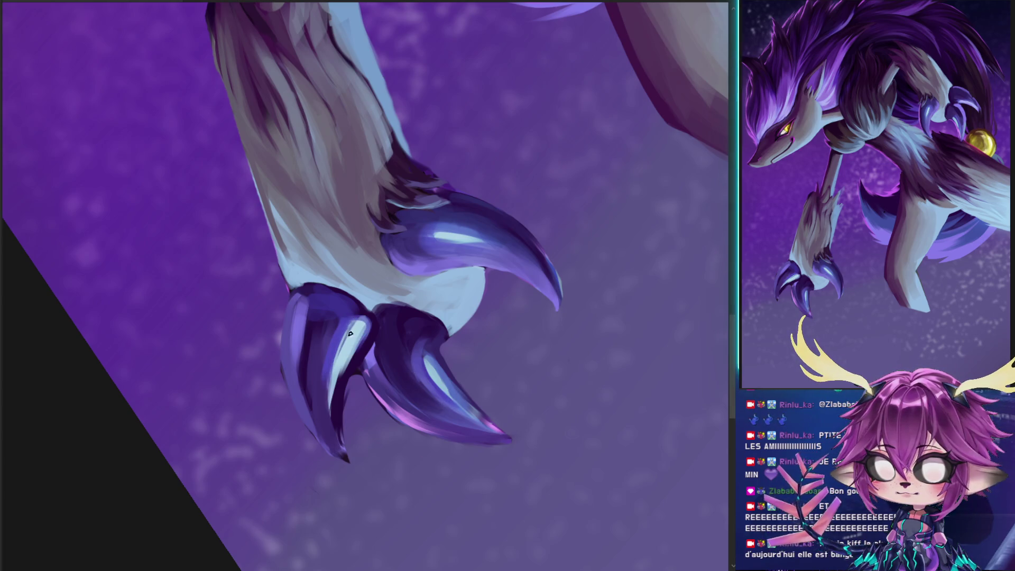
drag(320, 317, 317, 331)
mouse_move(317, 295)
mouse_down()
mouse_move(321, 286)
mouse_move(320, 305)
mouse_up()
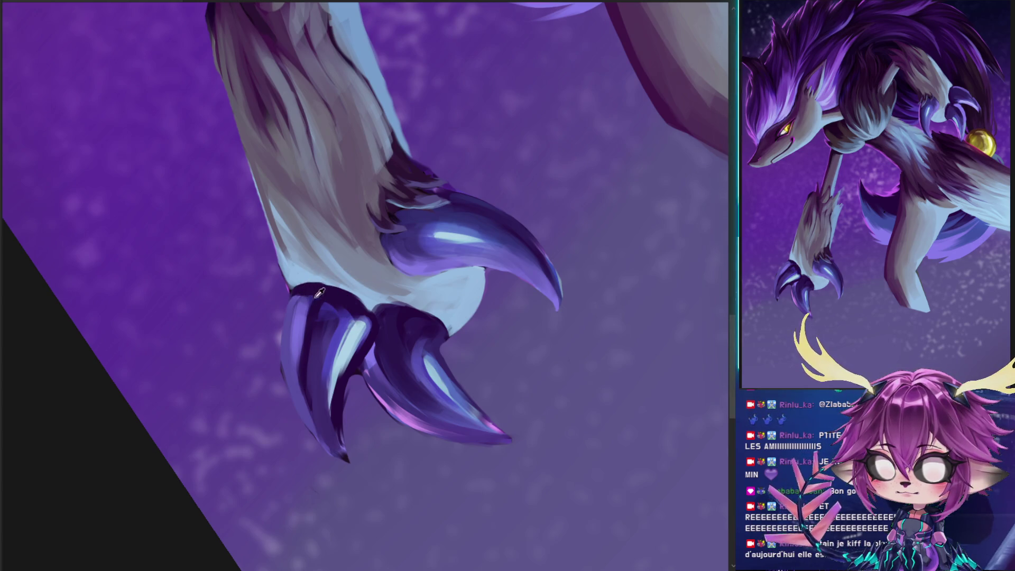
alt+right_click(366, 363)
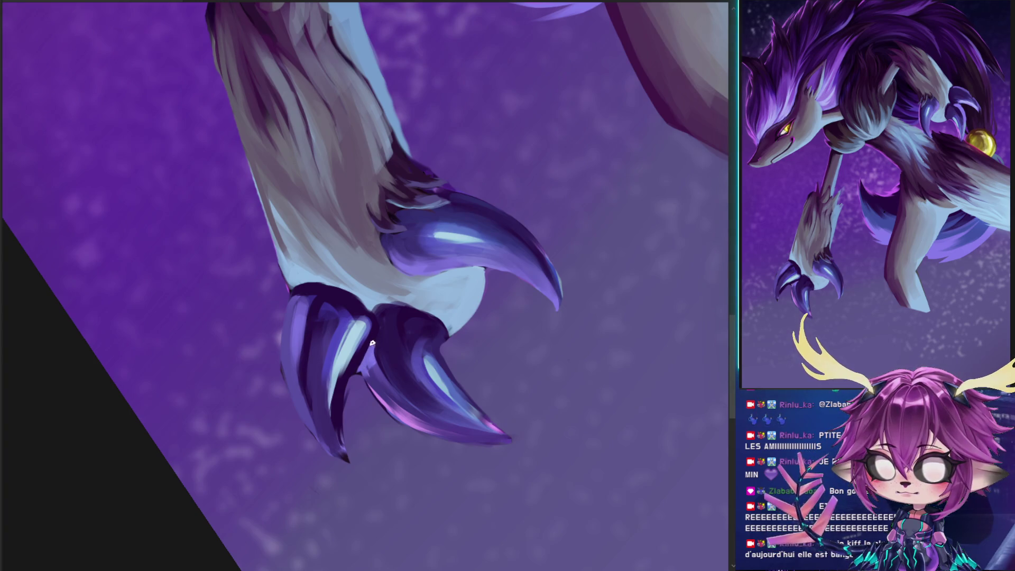
Using sampled claw colours, add magenta highlights and darker strokes along the claw's left edge
ctrl+click(353, 364)
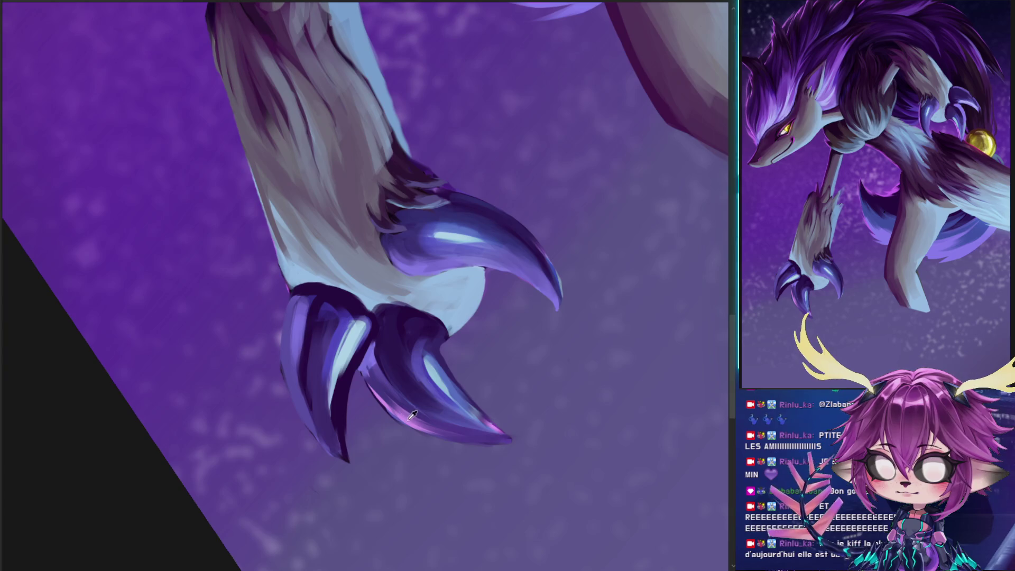
mouse_move(288, 335)
mouse_down()
mouse_move(309, 421)
mouse_move(286, 361)
mouse_up()
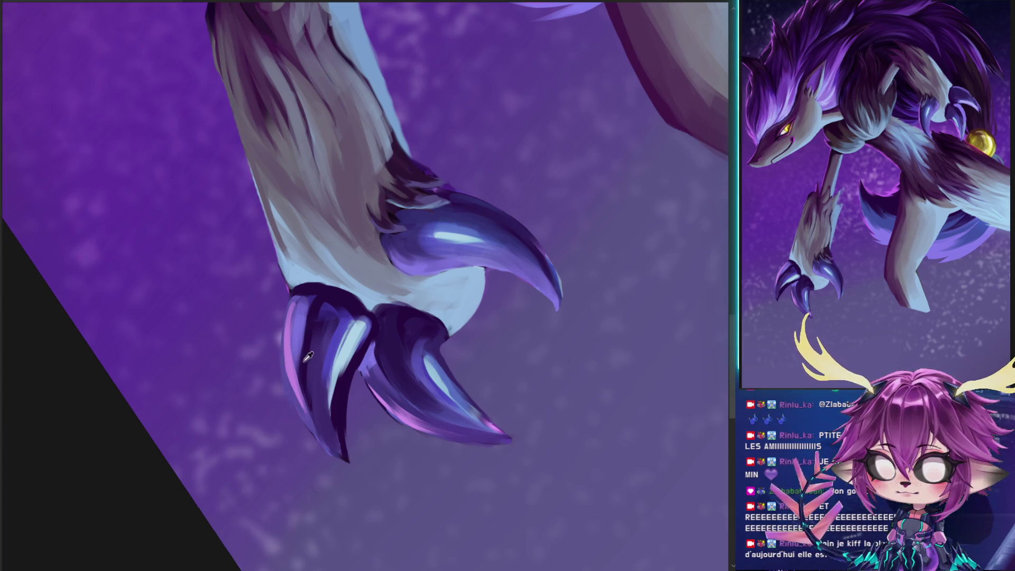
drag(282, 365, 322, 439)
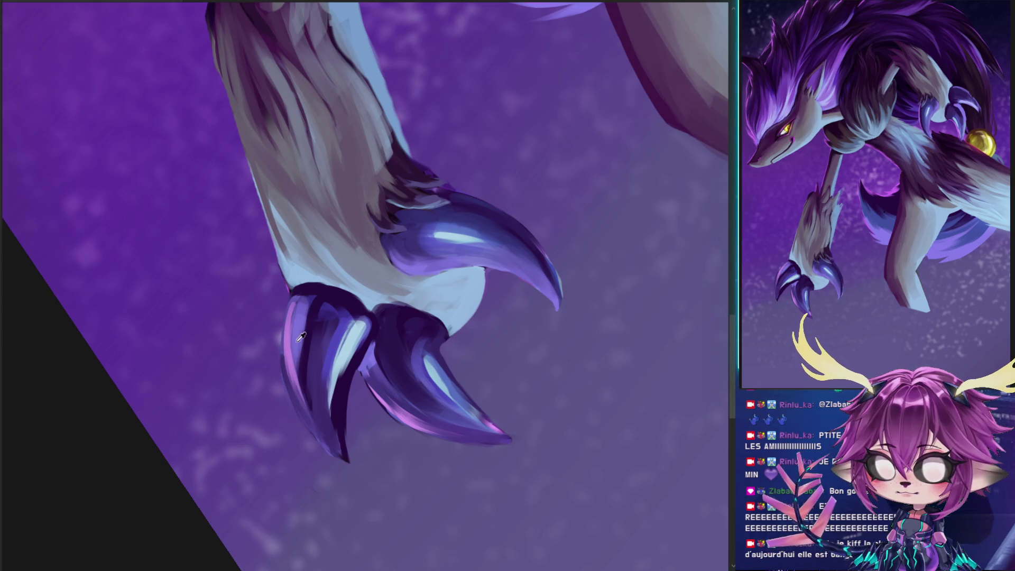
drag(290, 365, 311, 433)
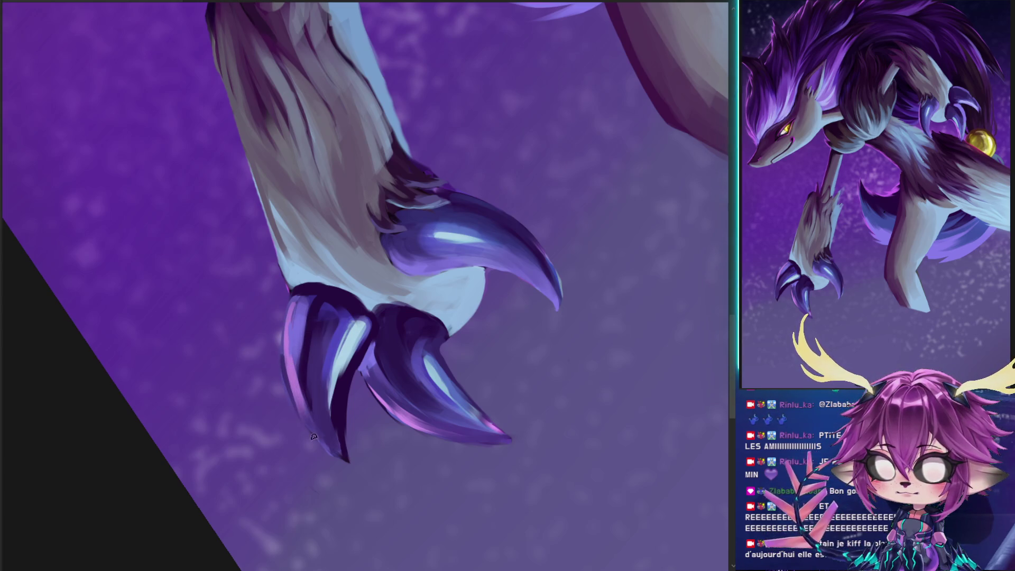
alt+click(321, 421)
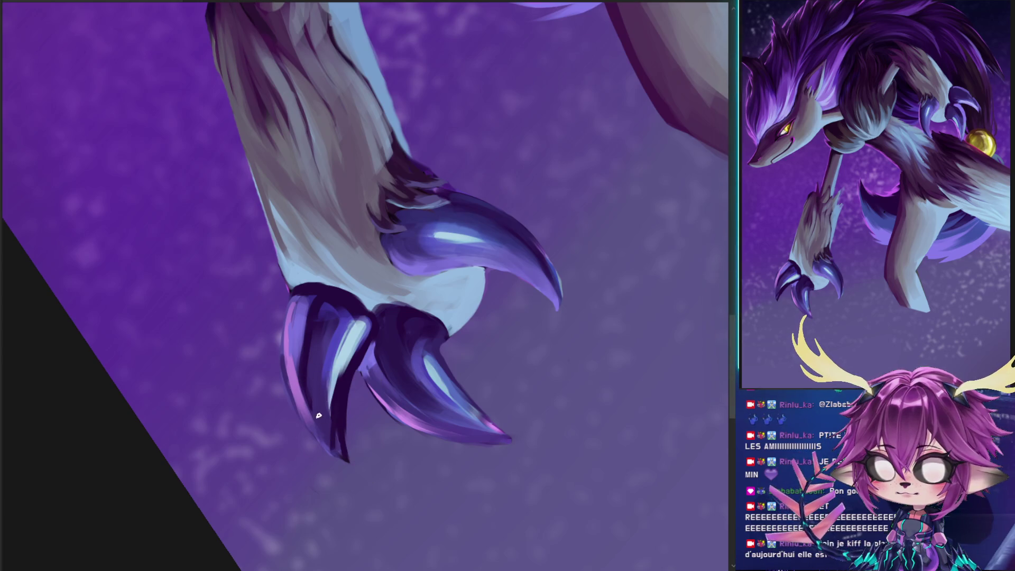
drag(334, 435, 341, 383)
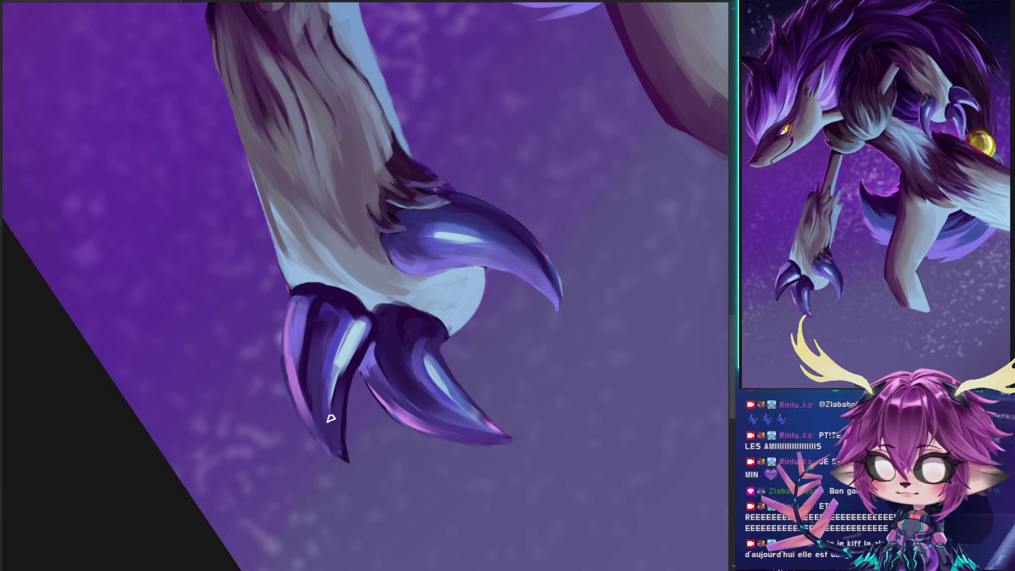
drag(333, 370, 331, 397)
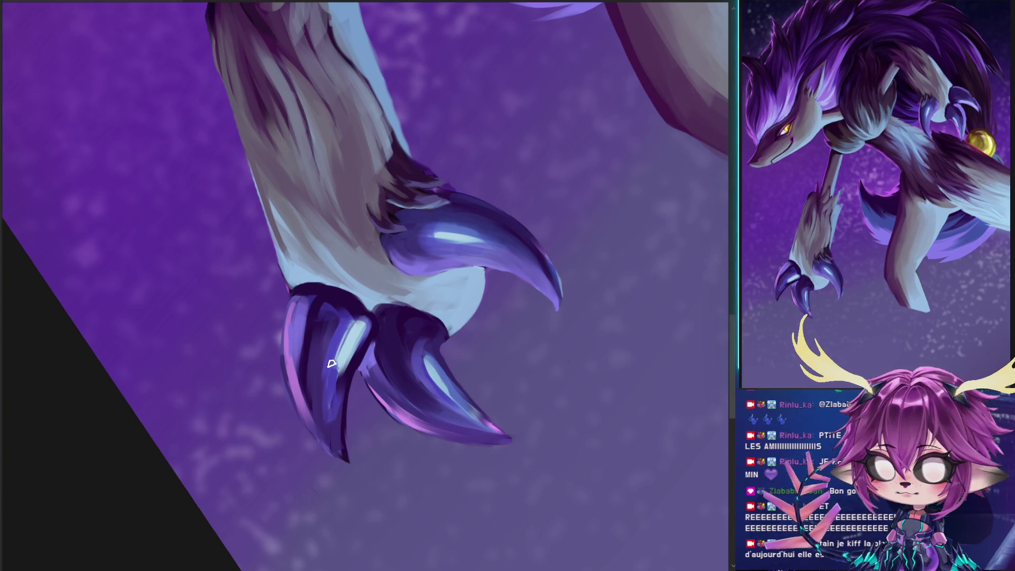
drag(344, 350, 335, 401)
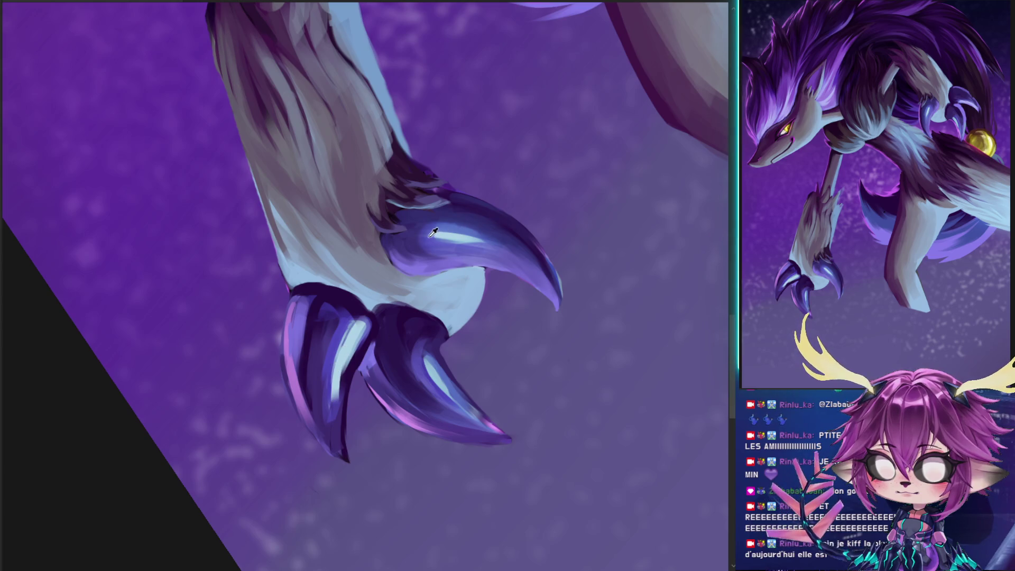
Darken and reshape the lower-left claw, extending it into a longer pointed tip
mouse_move(335, 347)
mouse_down()
mouse_move(327, 424)
mouse_move(312, 310)
mouse_move(301, 364)
mouse_up()
alt+click(461, 424)
mouse_move(312, 309)
mouse_down()
mouse_move(364, 319)
mouse_move(296, 365)
mouse_move(325, 386)
mouse_up()
drag(323, 331, 329, 418)
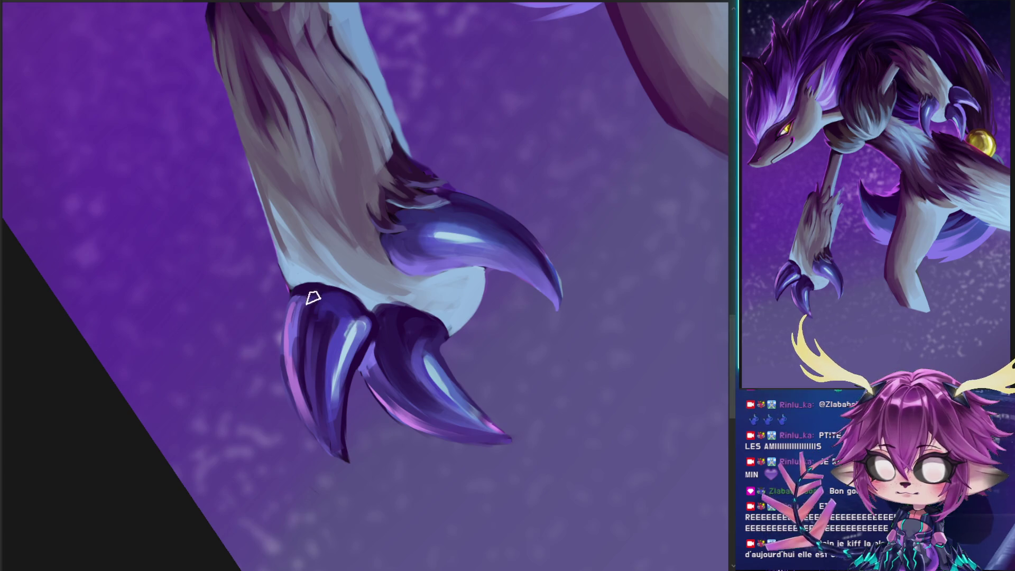
drag(358, 270, 370, 307)
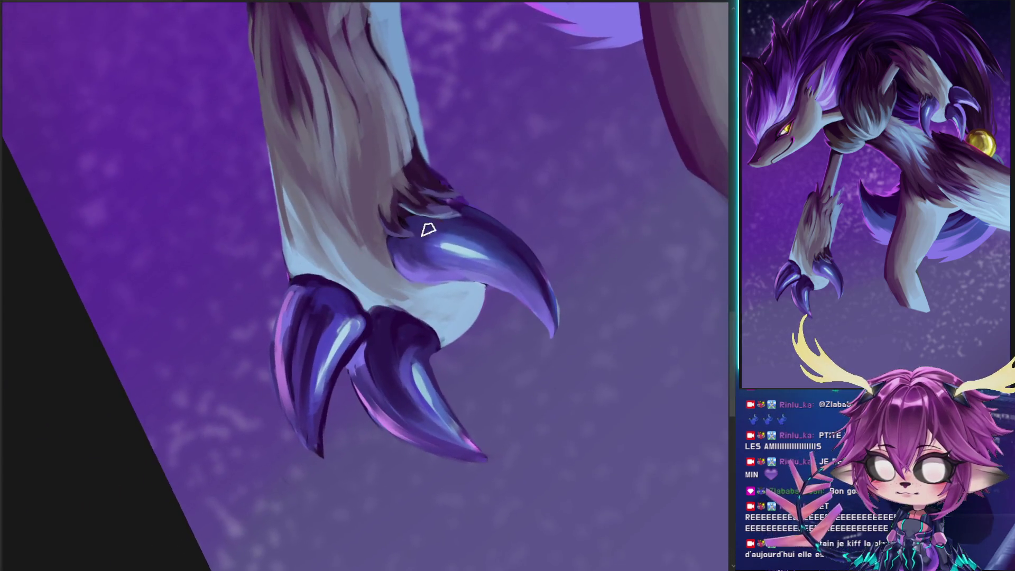
mouse_move(325, 462)
mouse_down()
mouse_move(321, 413)
mouse_move(328, 467)
mouse_up()
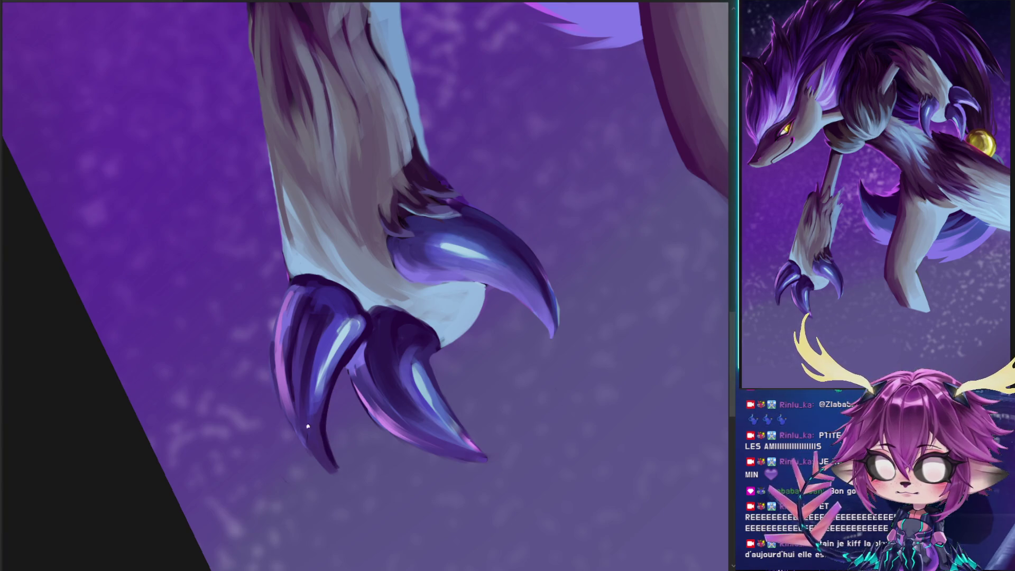
scroll(314, 409, up, 3)
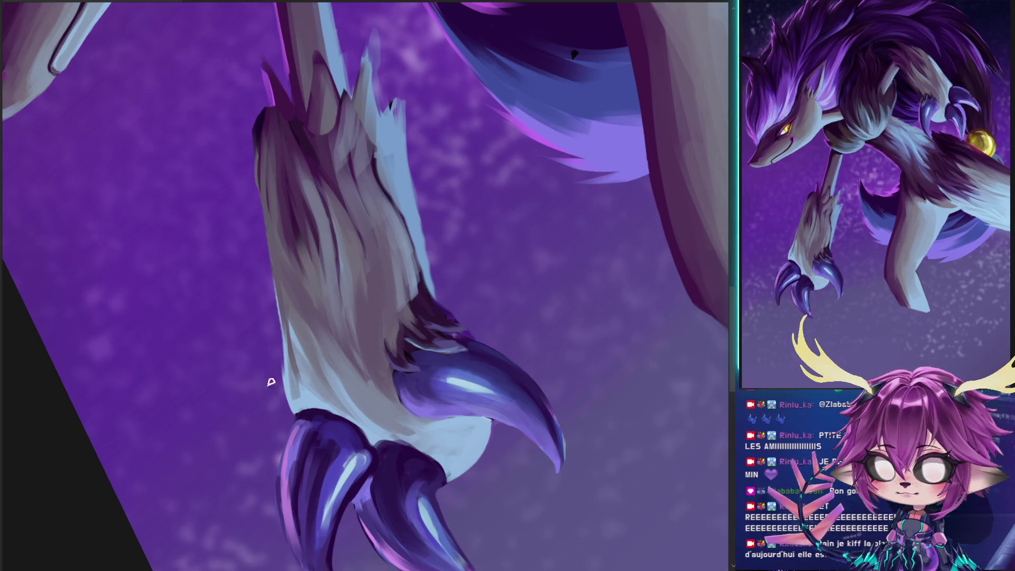
Paint dark purple fur strokes along the leg's left and upper edges
mouse_move(295, 405)
mouse_down()
mouse_move(283, 386)
mouse_move(275, 215)
mouse_move(254, 170)
mouse_move(297, 294)
mouse_move(265, 238)
mouse_move(275, 263)
mouse_move(424, 412)
mouse_up()
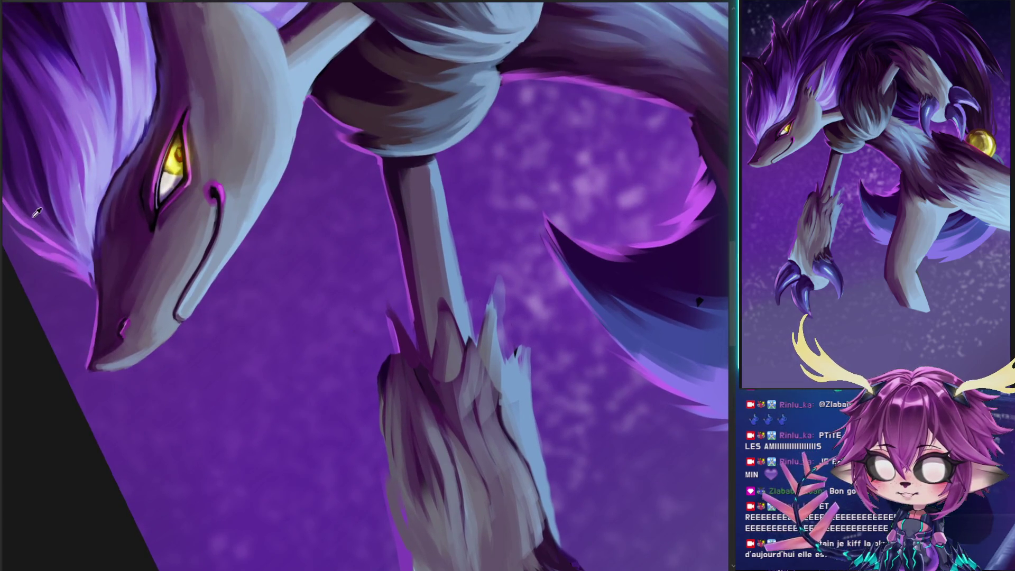
drag(313, 431, 299, 322)
mouse_move(332, 387)
mouse_down()
mouse_move(315, 319)
mouse_move(316, 241)
mouse_up()
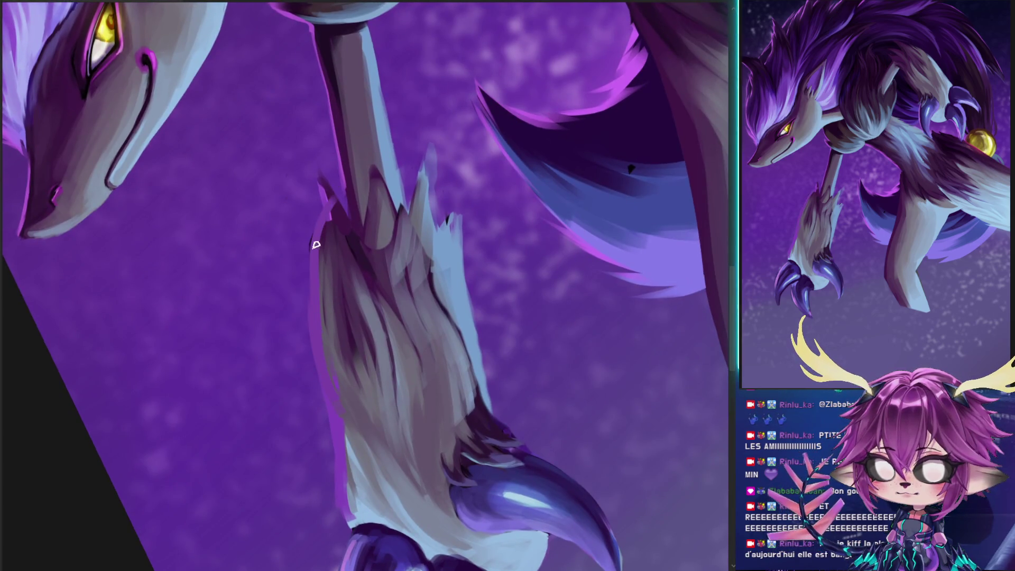
drag(338, 209, 330, 224)
mouse_move(318, 177)
mouse_down()
mouse_move(317, 227)
mouse_move(328, 203)
mouse_move(333, 228)
mouse_move(325, 234)
mouse_up()
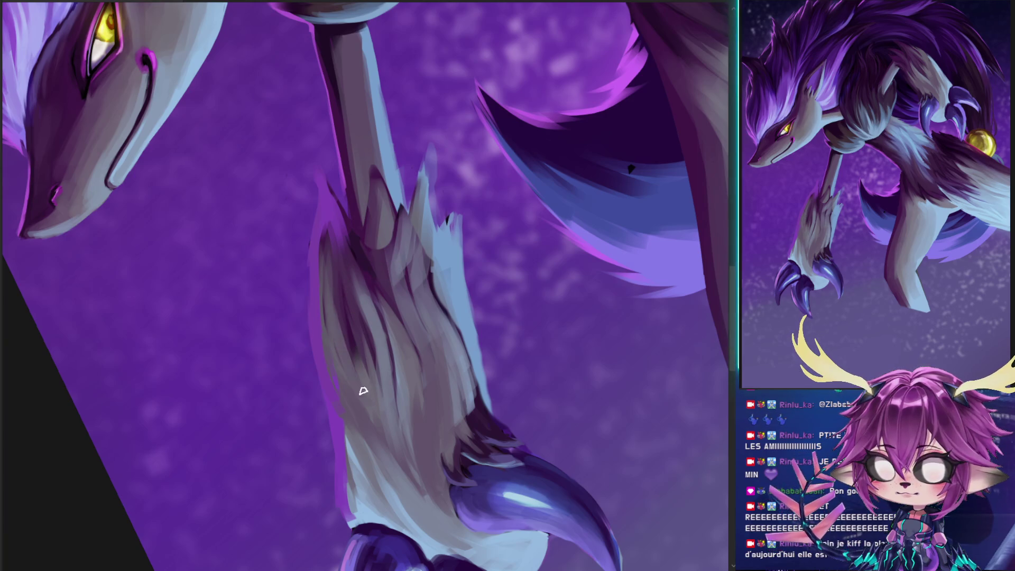
drag(308, 267, 308, 320)
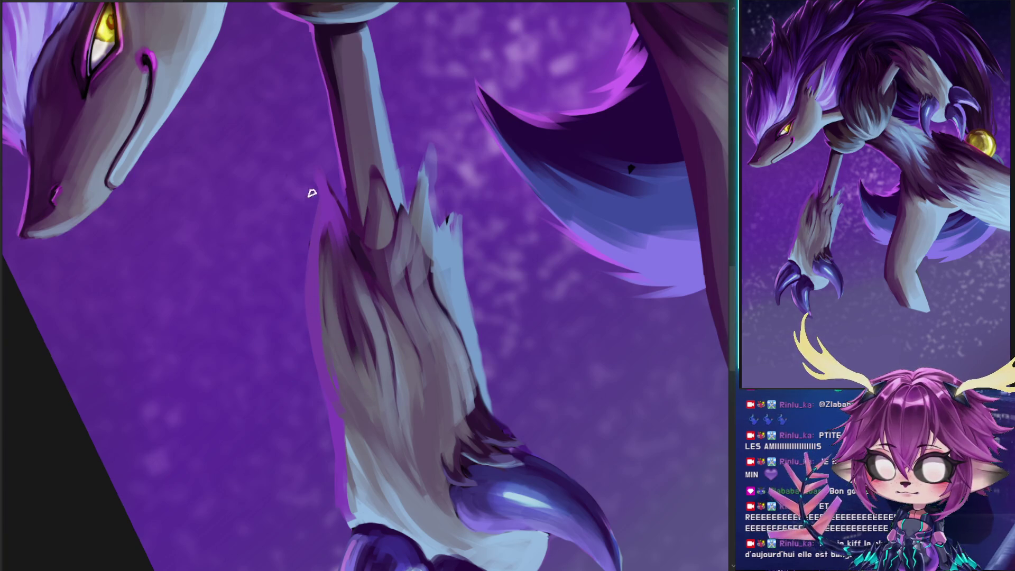
Darken the left edge of the fur and add a thin dark stroke into the leg fur
drag(311, 198, 486, 349)
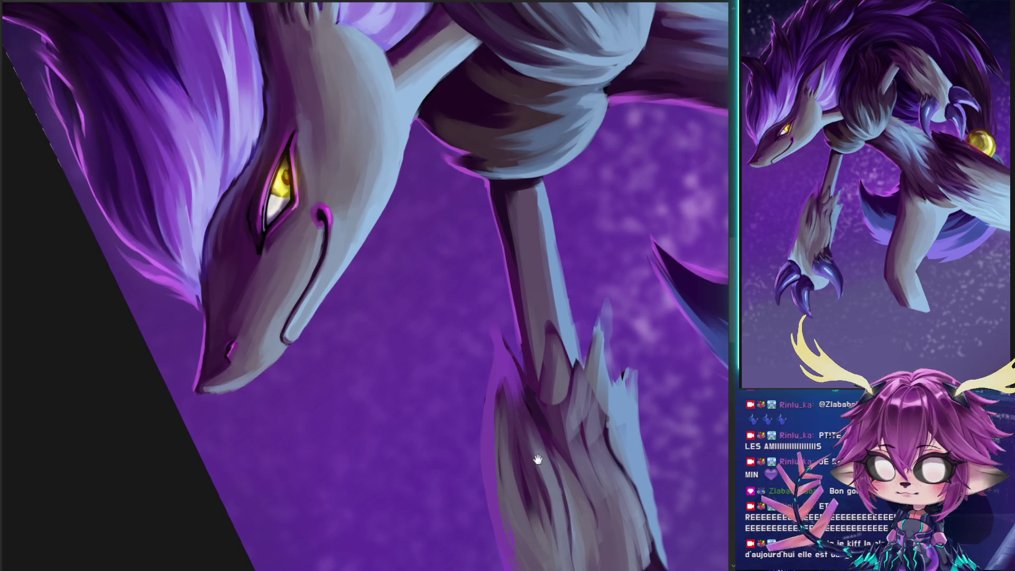
drag(535, 458, 392, 301)
mouse_move(372, 227)
mouse_down()
mouse_move(381, 278)
mouse_move(370, 300)
mouse_up()
mouse_move(384, 257)
mouse_down()
mouse_move(381, 308)
mouse_move(376, 240)
mouse_up()
mouse_move(427, 272)
mouse_down()
mouse_move(369, 304)
mouse_move(324, 278)
mouse_move(348, 338)
mouse_move(370, 315)
mouse_move(370, 249)
mouse_up()
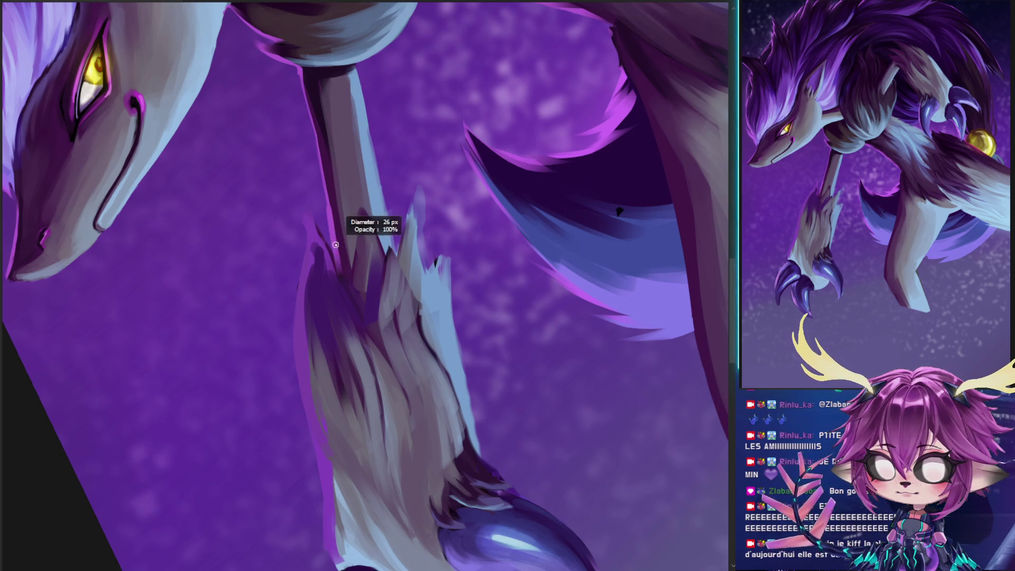
drag(307, 215, 338, 299)
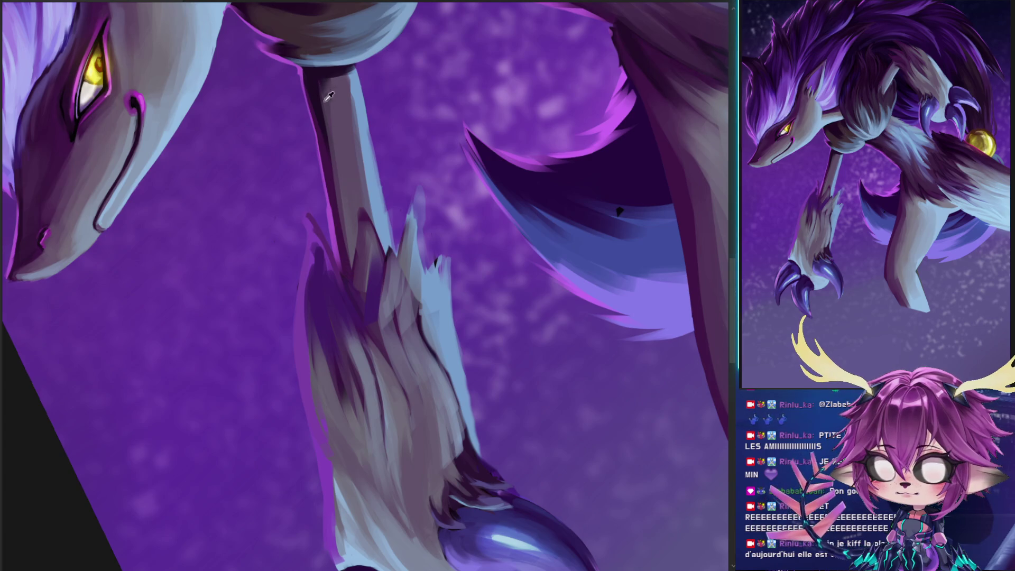
Darken the neck edge and brown chest fur, adding a magenta rim light under the chest
scroll(327, 96, up, 6)
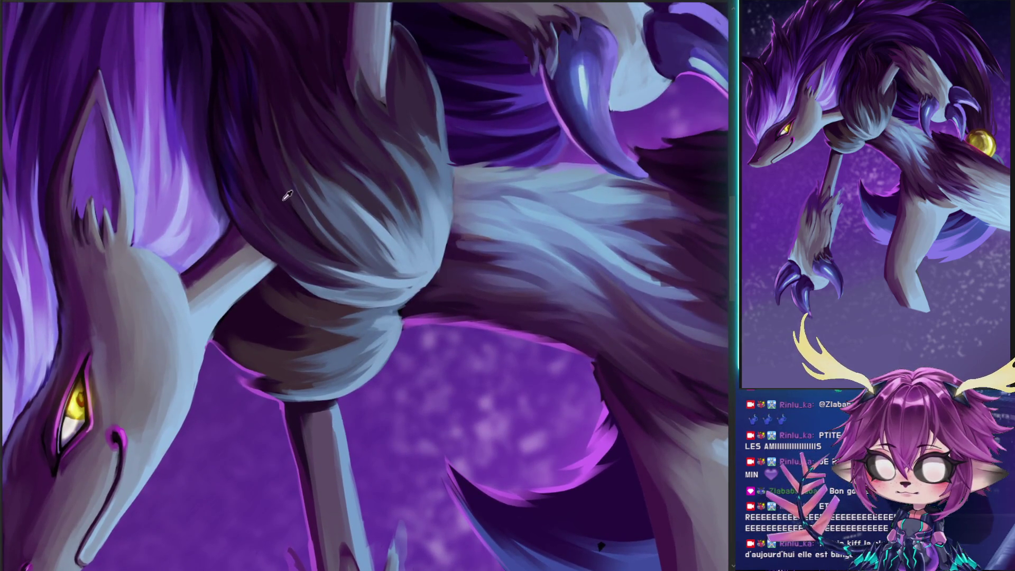
mouse_move(281, 198)
mouse_down()
mouse_move(248, 222)
mouse_move(261, 177)
mouse_up()
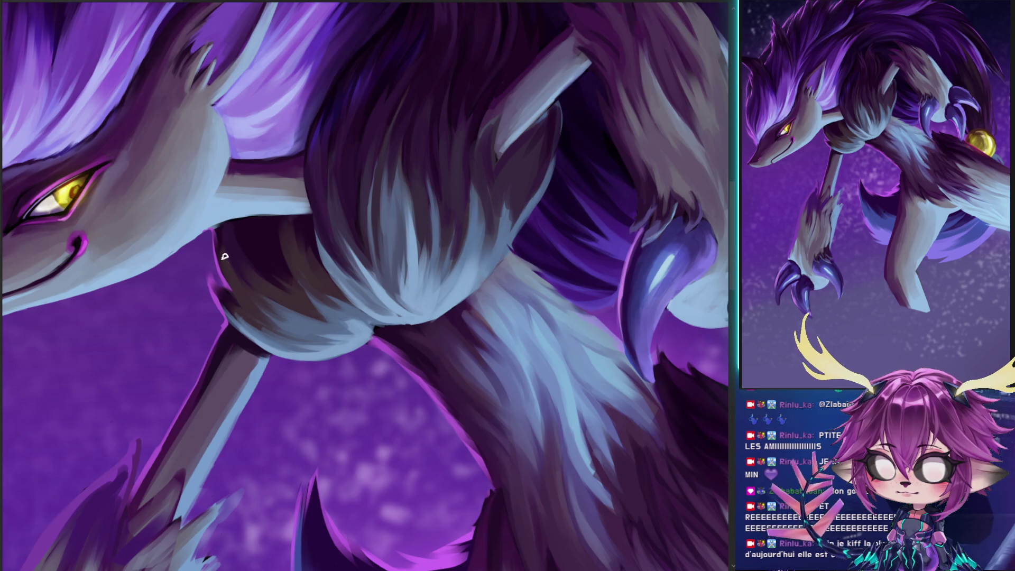
drag(218, 228, 231, 282)
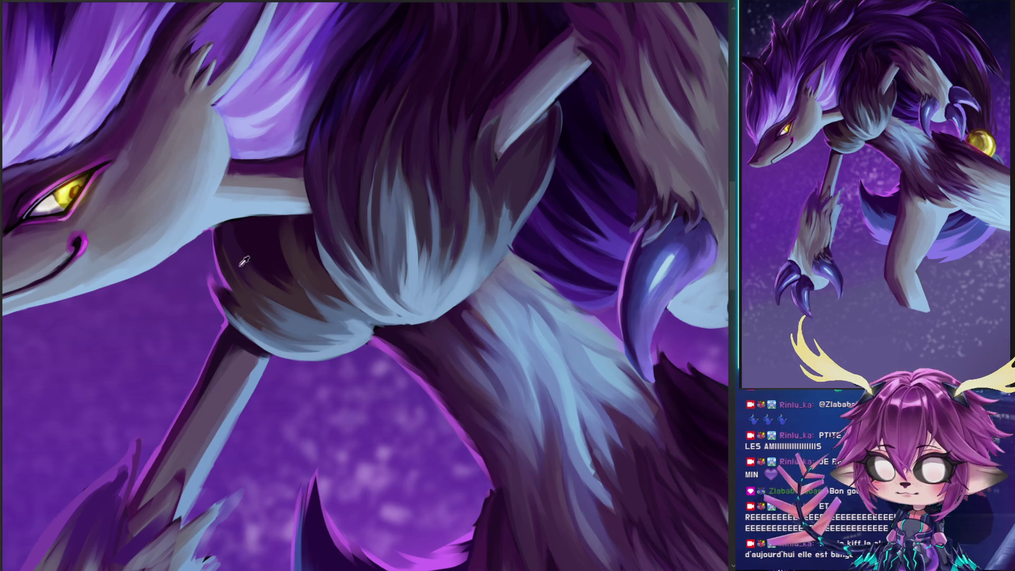
drag(259, 243, 304, 291)
mouse_move(275, 233)
mouse_down()
mouse_move(312, 309)
mouse_move(324, 311)
mouse_move(295, 294)
mouse_move(261, 238)
mouse_up()
alt+click(299, 304)
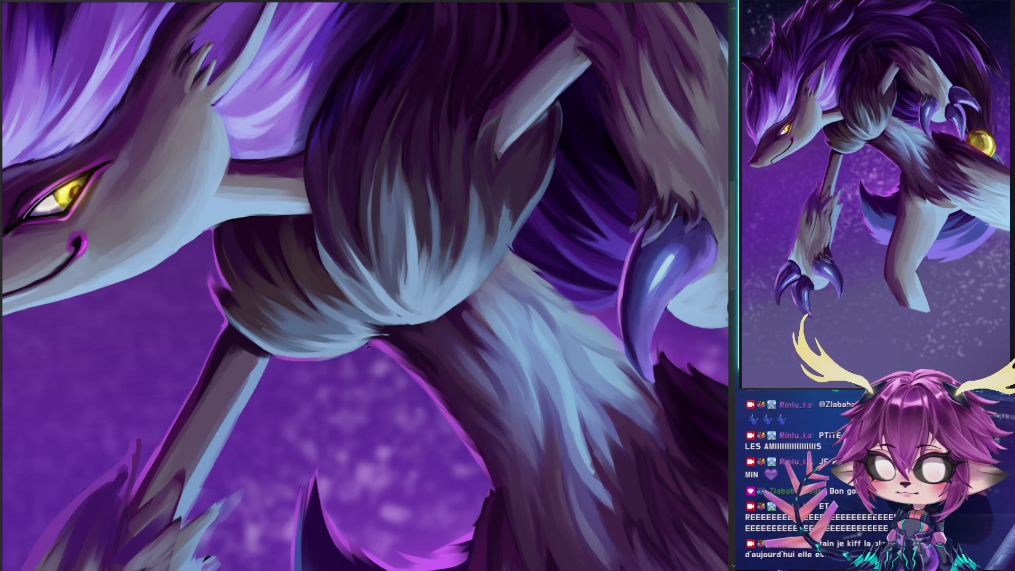
drag(299, 362, 369, 342)
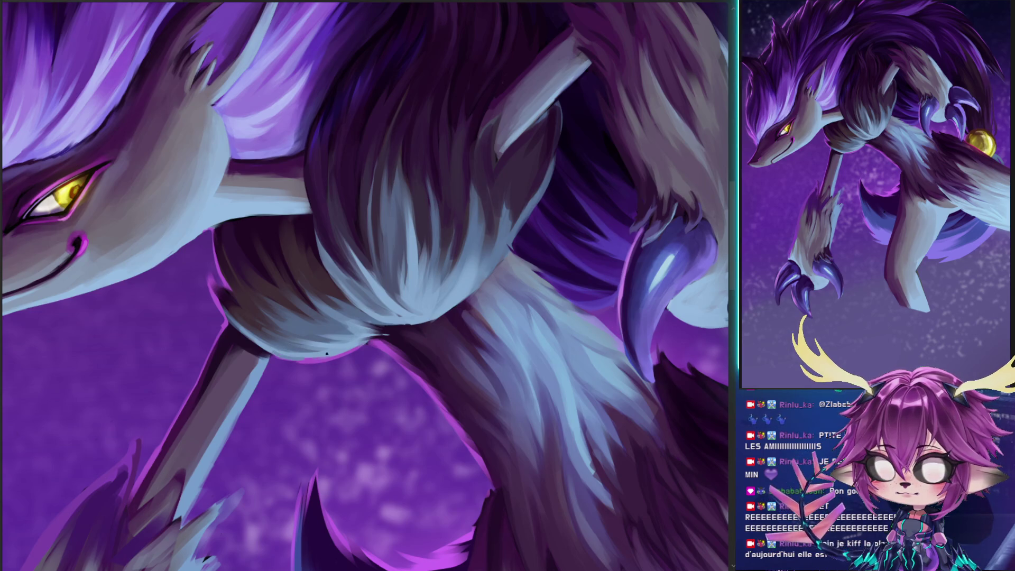
mouse_move(361, 341)
mouse_down()
mouse_move(338, 360)
mouse_move(316, 353)
mouse_up()
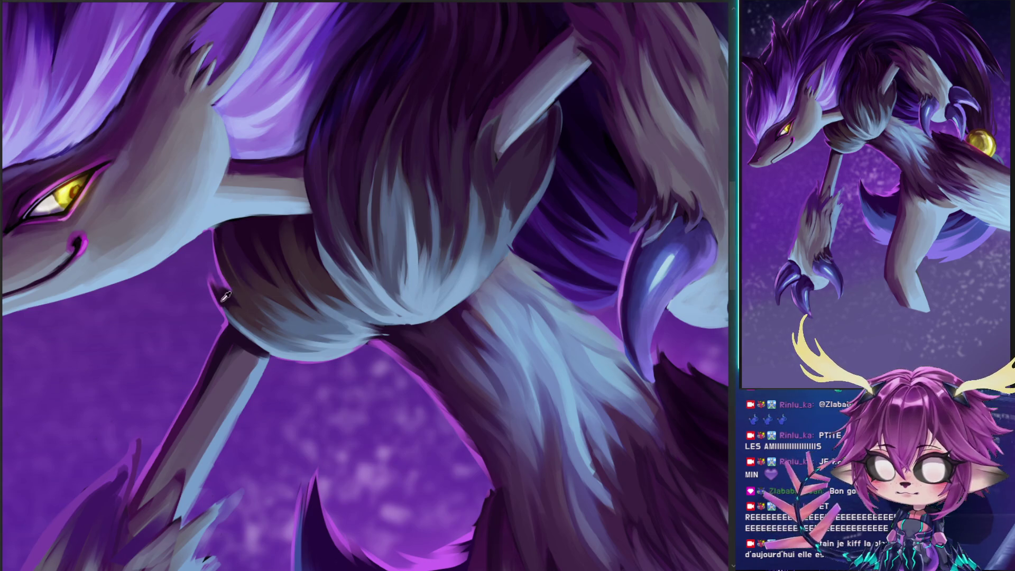
Sample fur colours and paint darker strokes over the ruff below the head
alt+click(241, 320)
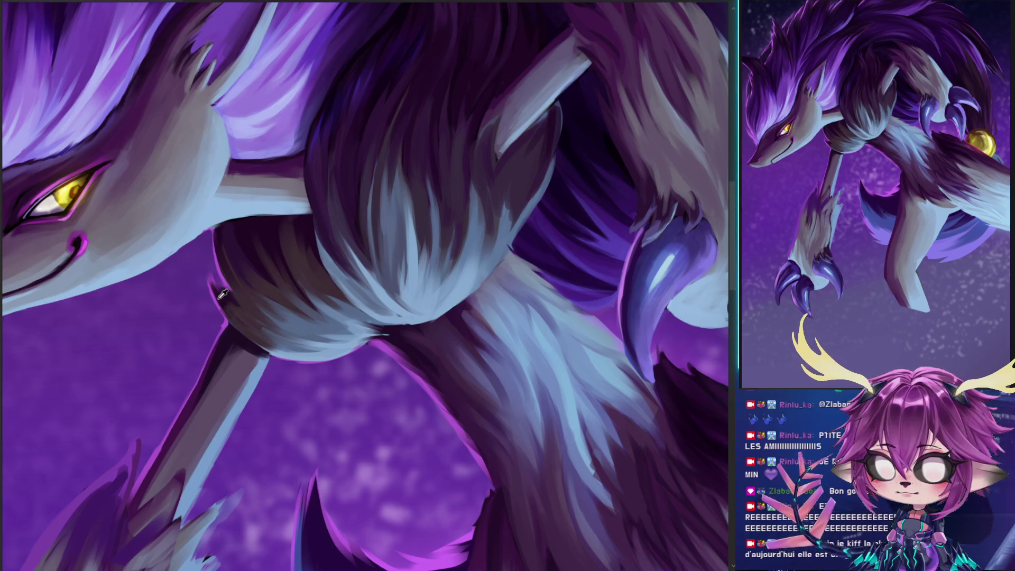
alt+click(253, 317)
alt+click(253, 316)
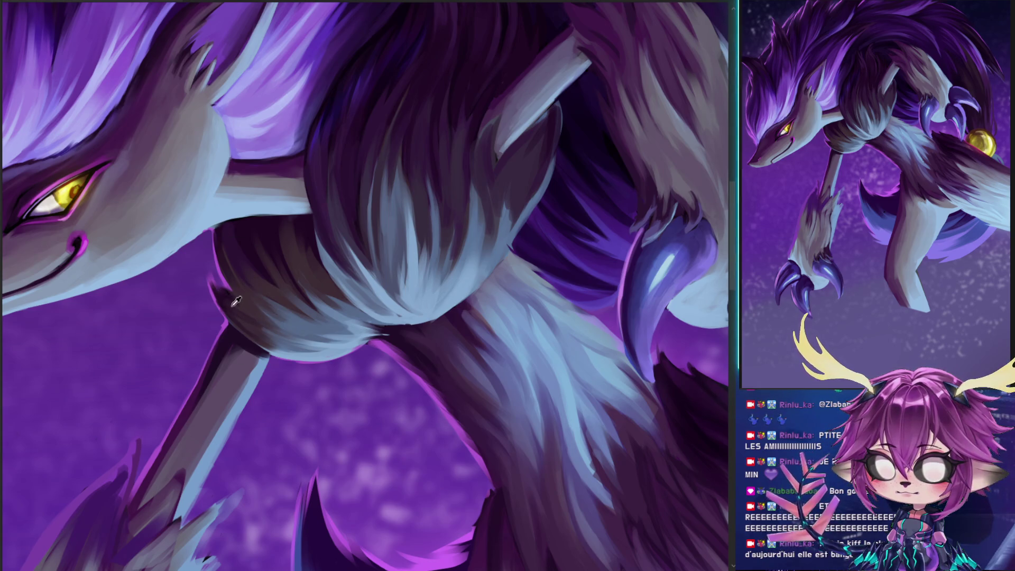
mouse_move(222, 294)
mouse_down()
mouse_move(227, 268)
mouse_move(303, 339)
mouse_move(307, 323)
mouse_up()
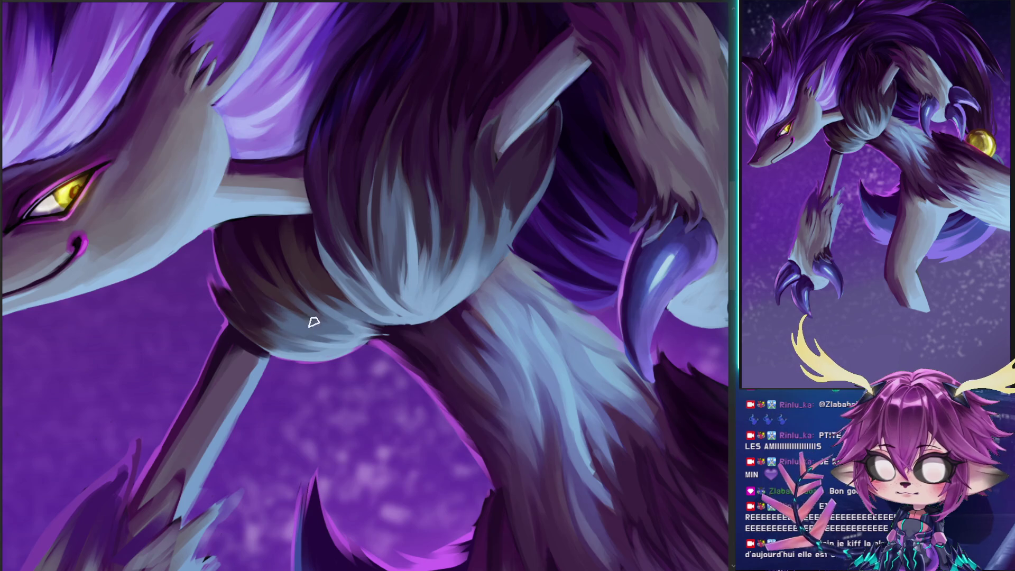
mouse_move(239, 277)
mouse_down()
mouse_move(272, 296)
mouse_move(301, 336)
mouse_move(227, 278)
mouse_move(282, 309)
mouse_move(234, 264)
mouse_up()
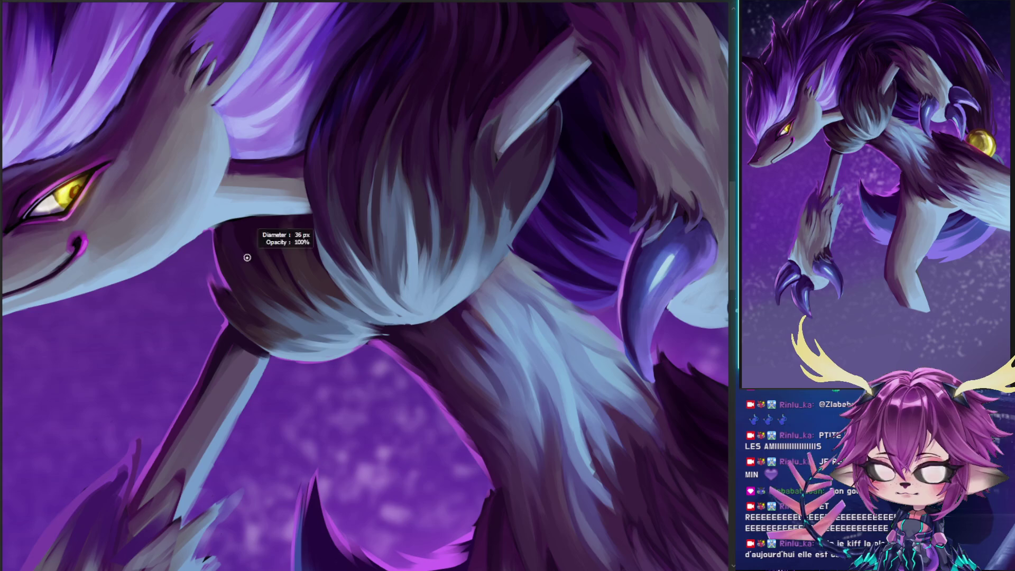
mouse_move(229, 176)
mouse_down()
mouse_move(336, 140)
mouse_move(365, 169)
mouse_up()
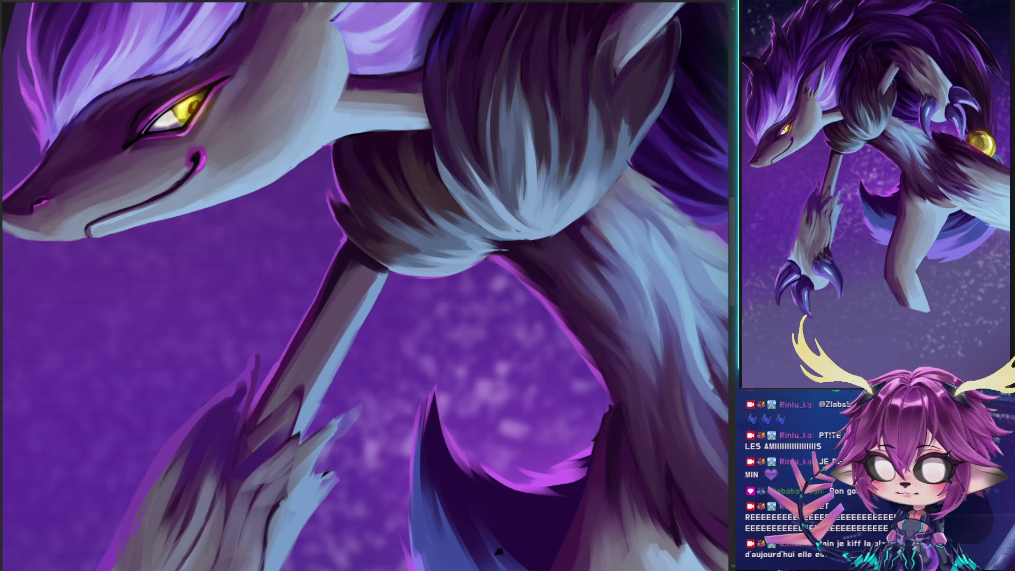
Rotate and pan the canvas to frame the head, legs and tail around the leg joint
mouse_move(427, 247)
mouse_down()
mouse_move(362, 283)
mouse_move(318, 275)
mouse_up()
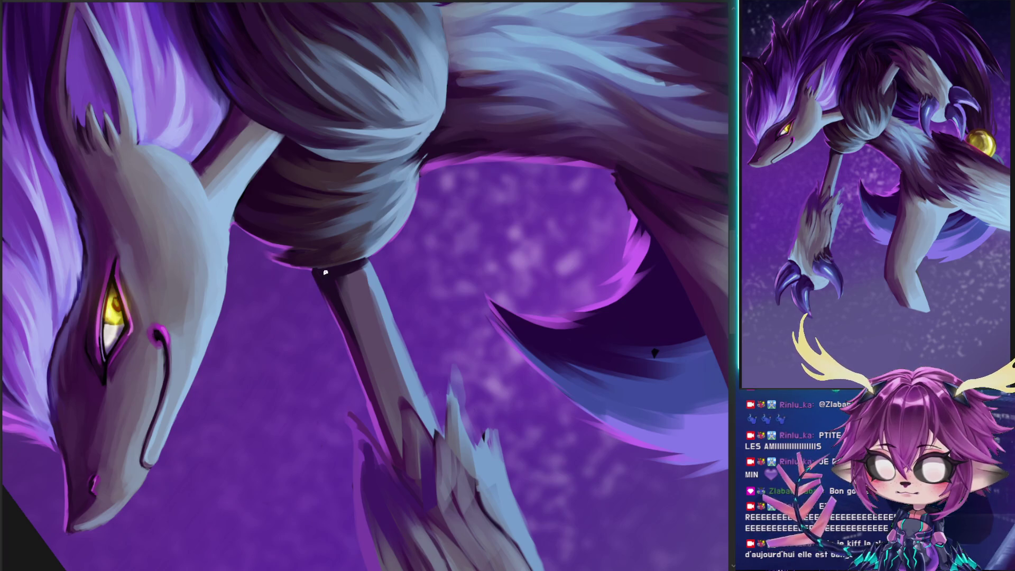
drag(325, 273, 405, 247)
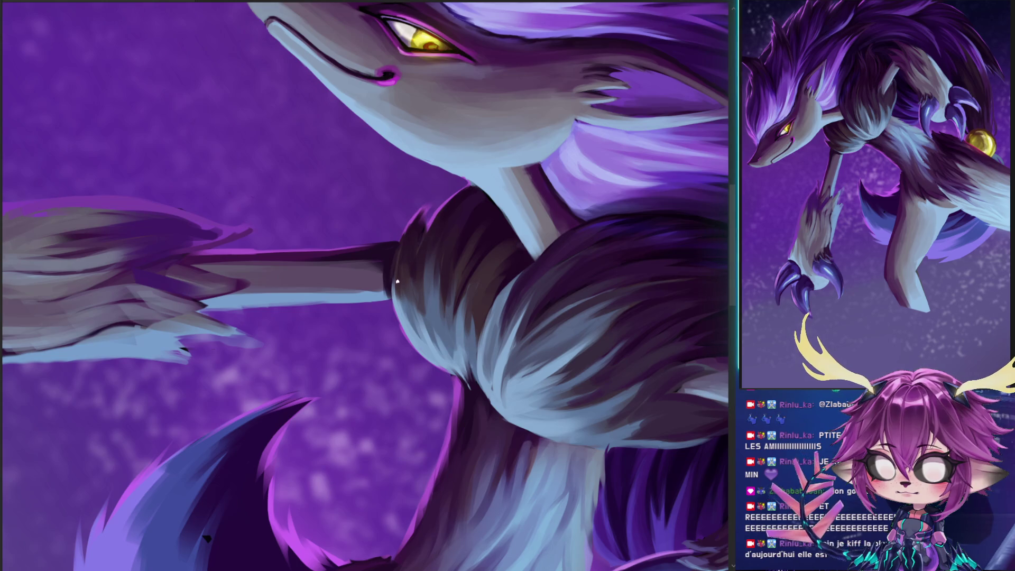
drag(482, 201, 382, 162)
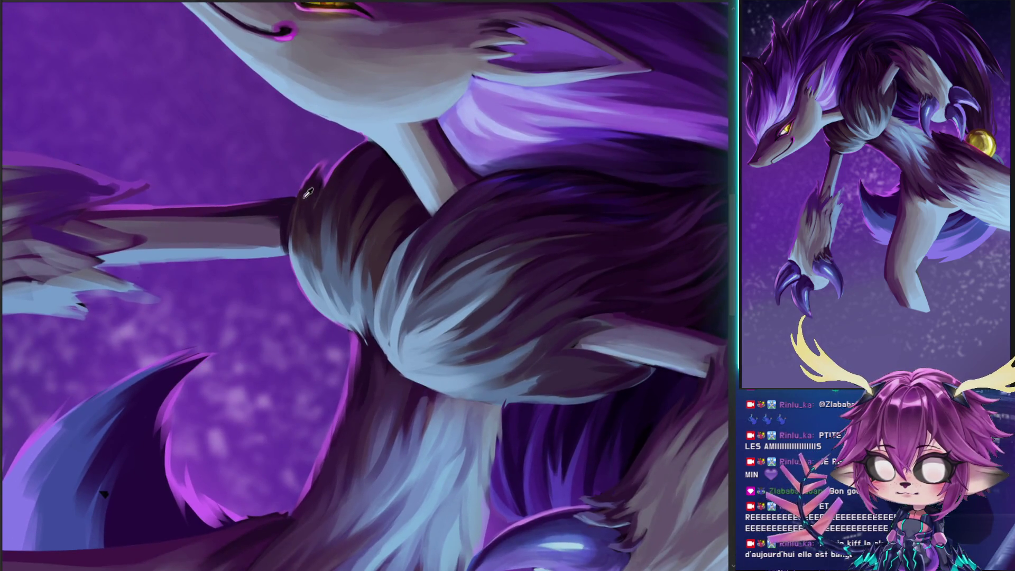
mouse_move(423, 125)
mouse_down()
mouse_move(294, 215)
mouse_move(397, 220)
mouse_move(413, 129)
mouse_up()
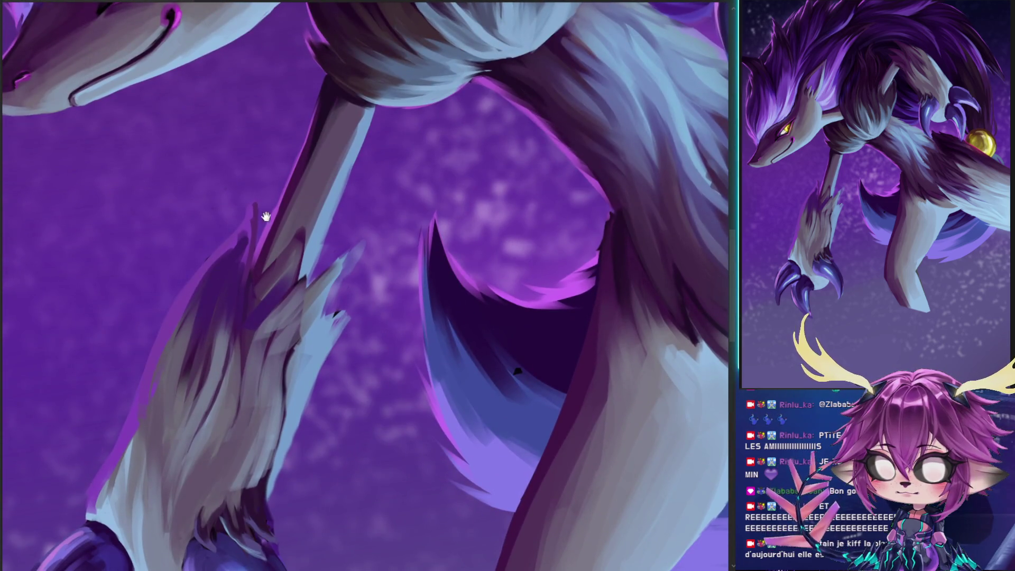
Paint dark purple strokes into the front forearm fur, undoing one left-edge stroke
drag(294, 218, 387, 141)
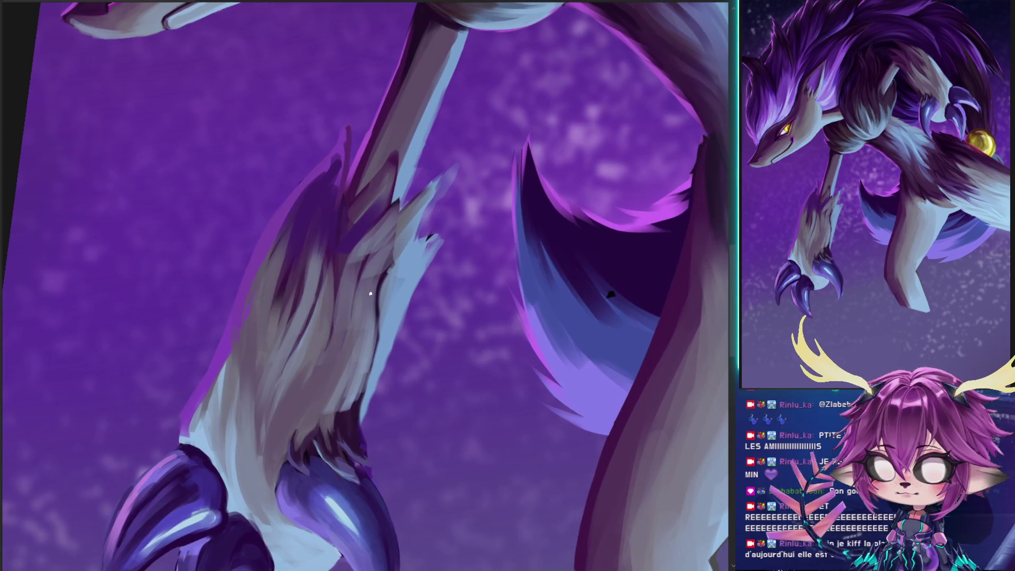
drag(279, 508, 294, 333)
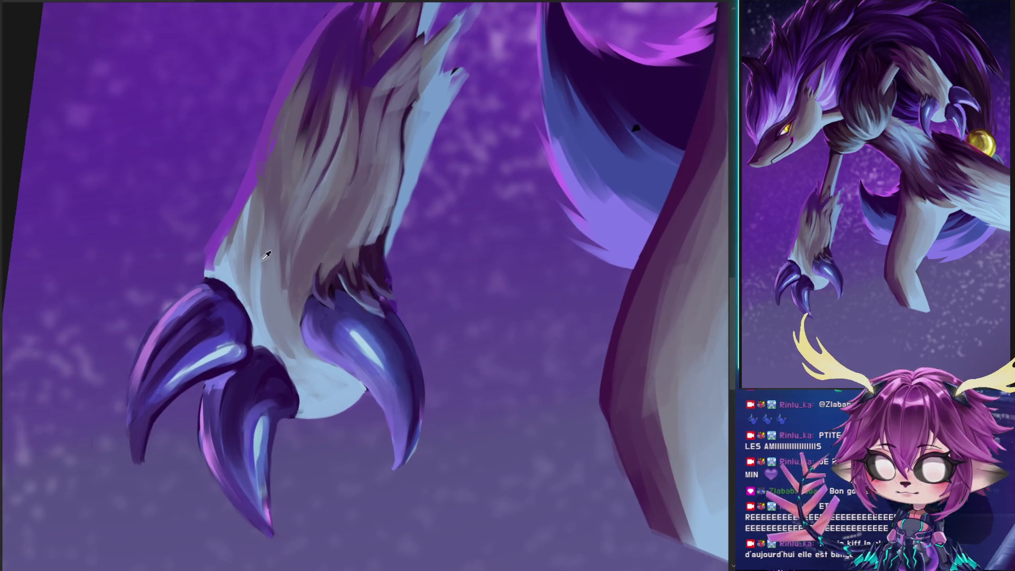
mouse_move(317, 87)
mouse_down()
mouse_move(342, 205)
mouse_move(225, 464)
mouse_move(256, 453)
mouse_move(211, 280)
mouse_move(242, 295)
mouse_up()
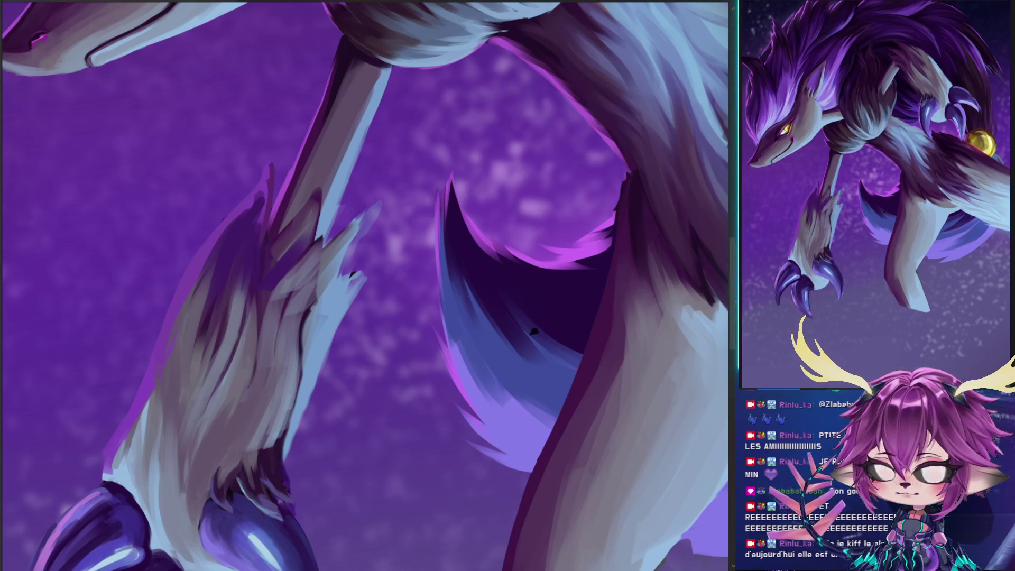
mouse_move(188, 329)
mouse_down()
mouse_move(215, 335)
mouse_move(222, 267)
mouse_move(182, 322)
mouse_move(222, 222)
mouse_up()
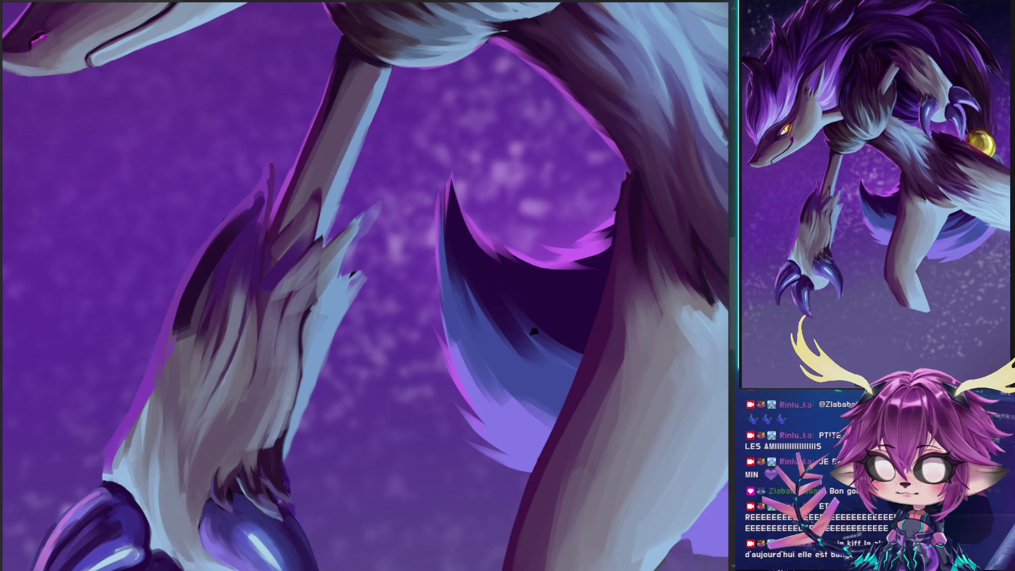
mouse_move(163, 390)
mouse_down()
mouse_move(195, 301)
mouse_move(176, 313)
mouse_up()
key(ctrl+z)
key(ctrl+z)
Darken the upper forearm fur and paint a dark outline along the forearm's left edge
drag(272, 267, 295, 220)
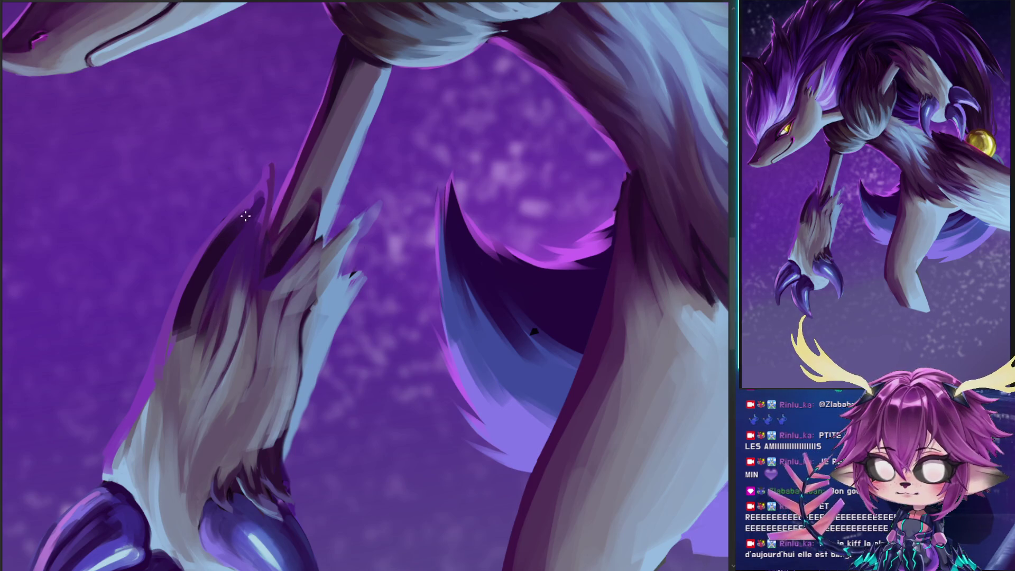
drag(201, 319, 199, 301)
drag(233, 259, 269, 183)
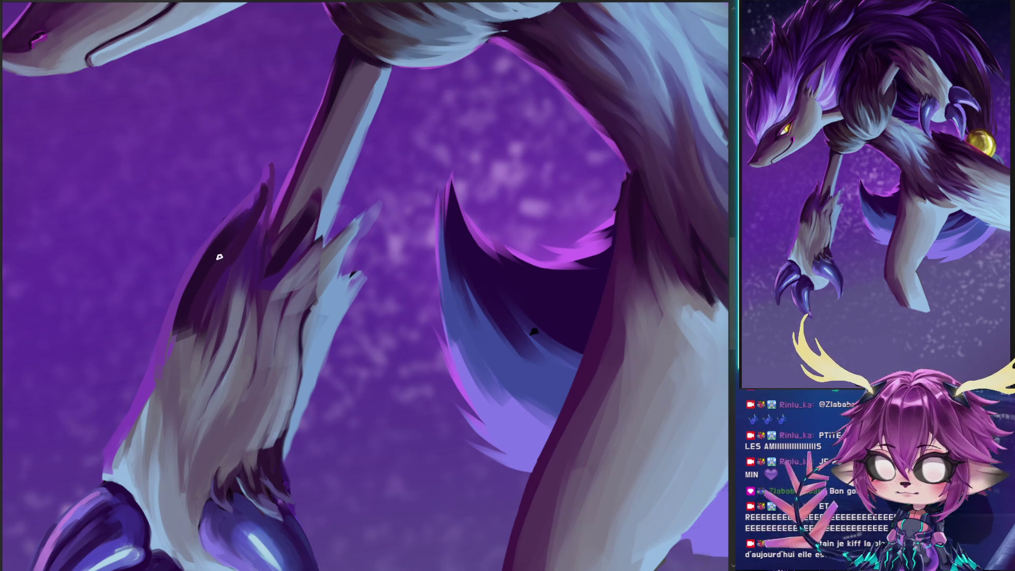
drag(183, 409, 221, 309)
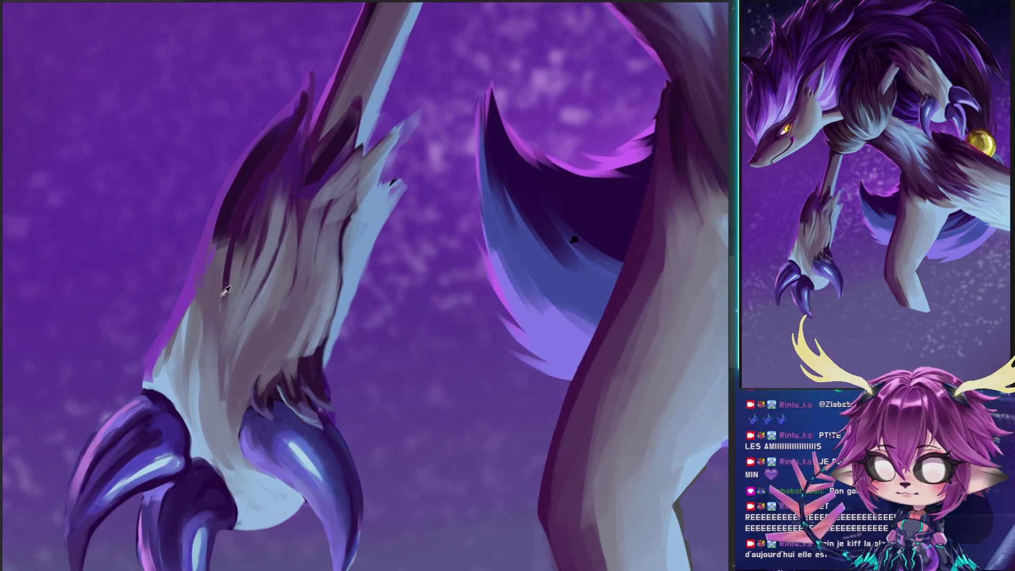
drag(159, 381, 220, 234)
drag(212, 349, 225, 256)
mouse_move(217, 407)
mouse_down()
mouse_move(214, 291)
mouse_move(191, 410)
mouse_up()
Darken the wrist with small and curved dark purple strokes along its left edge
mouse_move(156, 380)
mouse_down()
mouse_move(203, 442)
mouse_move(183, 425)
mouse_up()
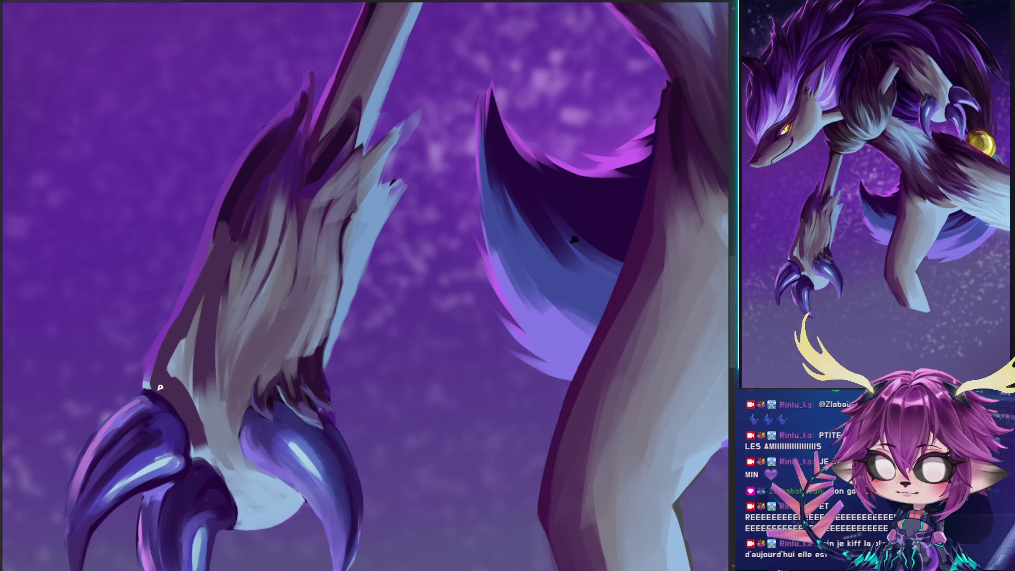
drag(177, 406, 182, 449)
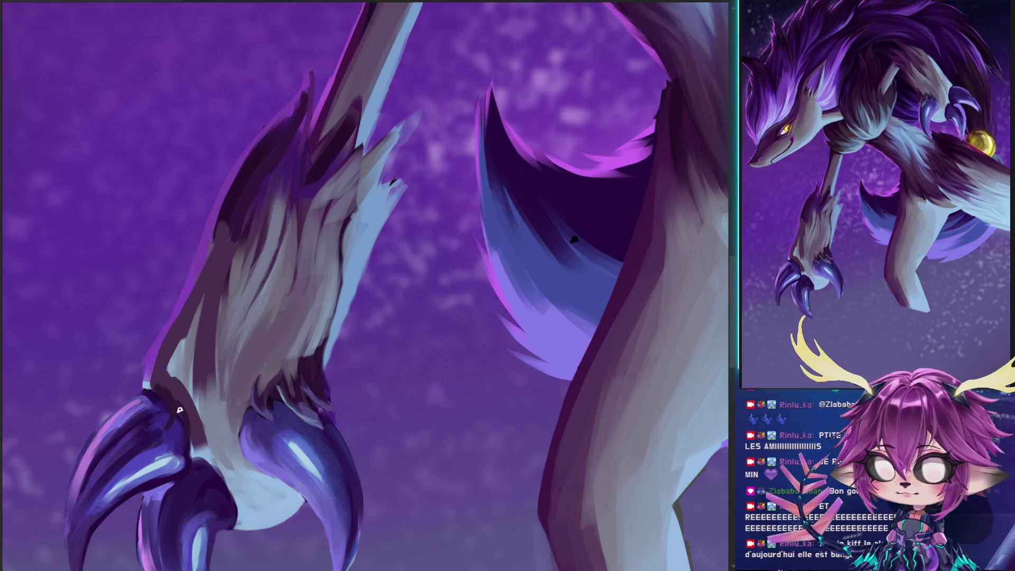
mouse_move(156, 387)
mouse_down()
mouse_move(132, 398)
mouse_move(154, 356)
mouse_move(141, 389)
mouse_move(122, 394)
mouse_up()
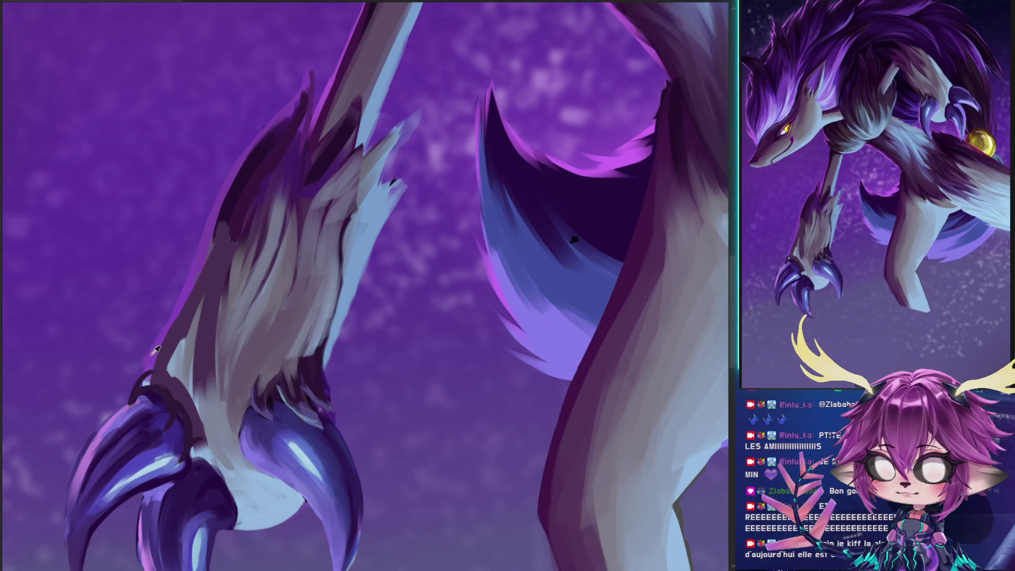
mouse_move(135, 393)
mouse_down()
mouse_move(164, 345)
mouse_move(142, 388)
mouse_up()
mouse_move(187, 325)
mouse_down()
mouse_move(148, 377)
mouse_move(160, 351)
mouse_up()
Repaint the arm's left-edge outline with short upward dark fur strokes
drag(218, 246, 200, 331)
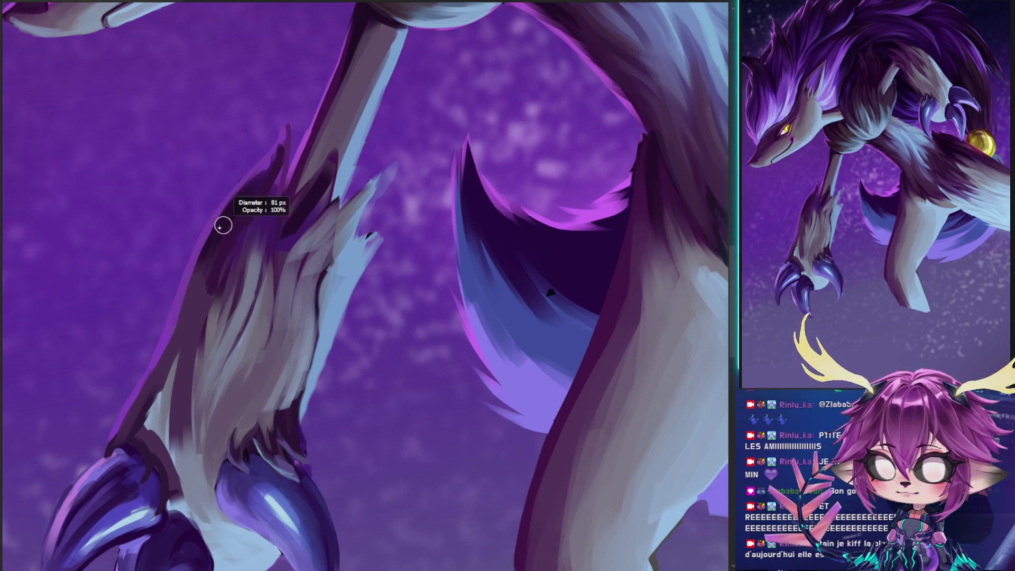
drag(186, 294, 201, 261)
drag(186, 326, 210, 246)
drag(178, 348, 191, 312)
drag(160, 395, 192, 310)
mouse_move(146, 416)
mouse_down()
mouse_move(158, 394)
mouse_move(150, 330)
mouse_up()
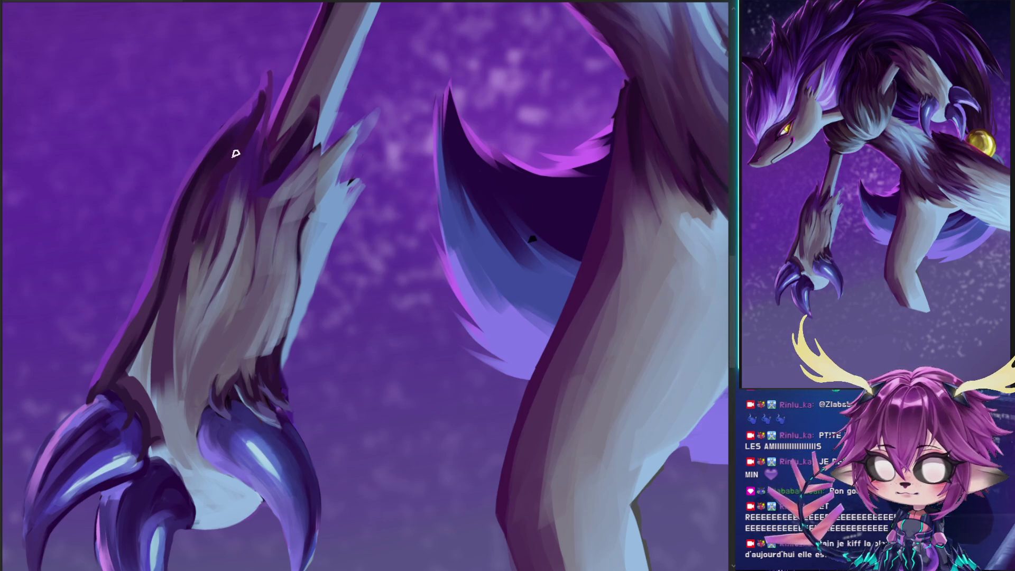
Sample a dark purple from the fur and darken the upper arm fur and its top edge
alt+click(194, 276)
drag(188, 310, 211, 185)
drag(186, 290, 226, 159)
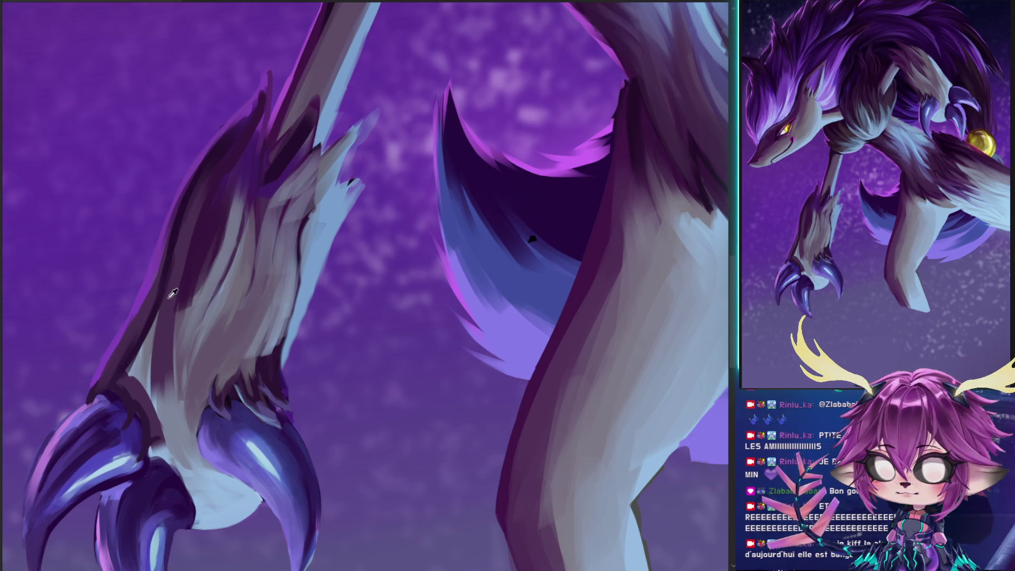
drag(177, 295, 224, 163)
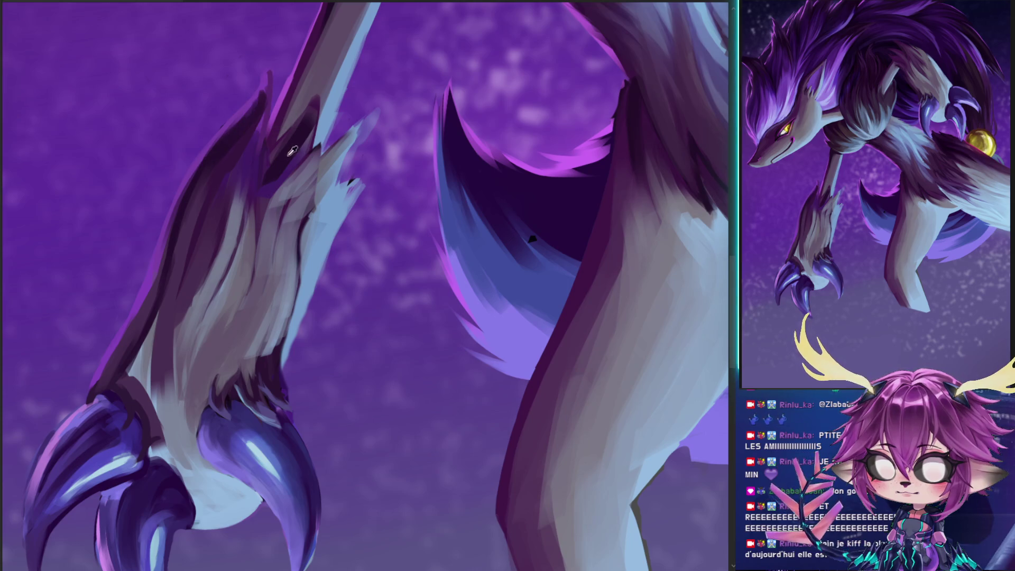
mouse_move(236, 128)
mouse_down()
mouse_move(256, 100)
mouse_move(269, 168)
mouse_move(256, 231)
mouse_up()
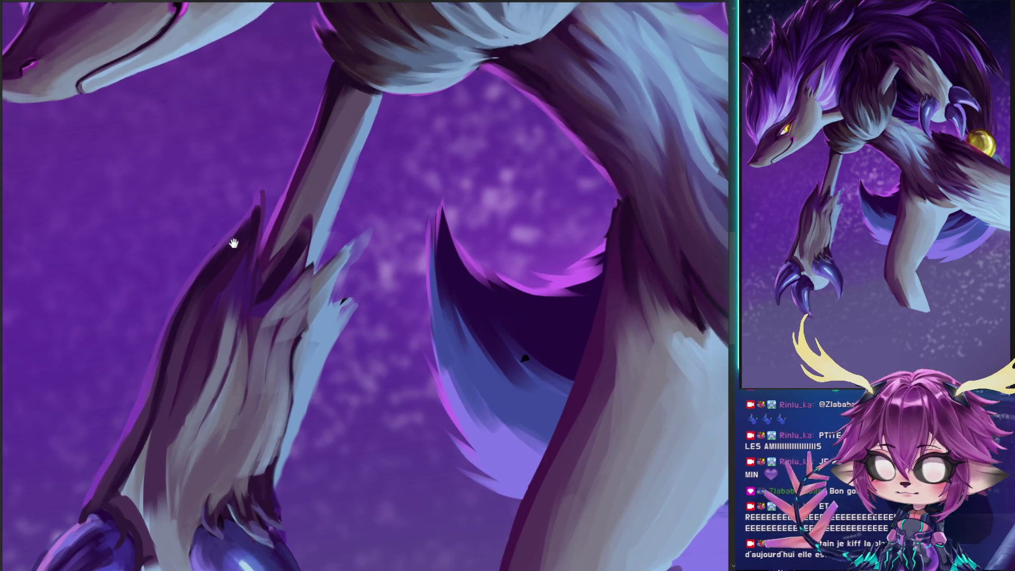
Pan the canvas up to center the yellow-eyed head and pale-lilac neck fur
mouse_move(276, 188)
mouse_down()
mouse_move(283, 150)
mouse_move(362, 318)
mouse_up()
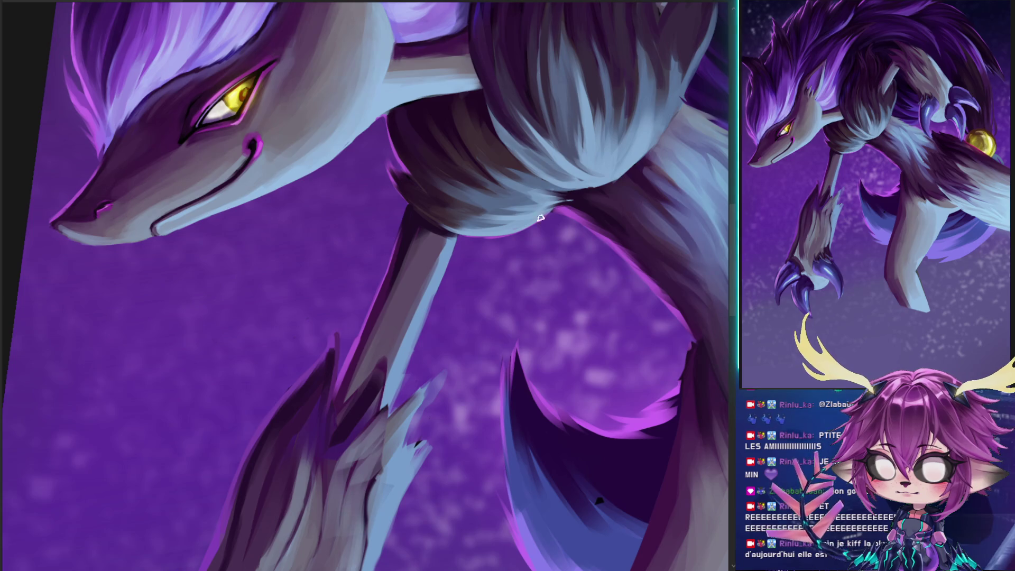
drag(557, 227, 453, 267)
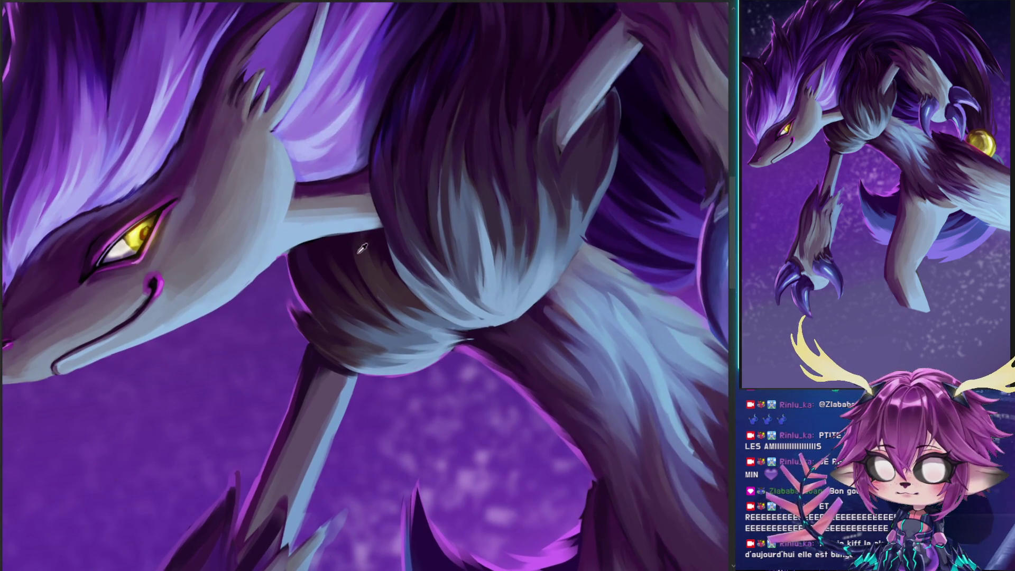
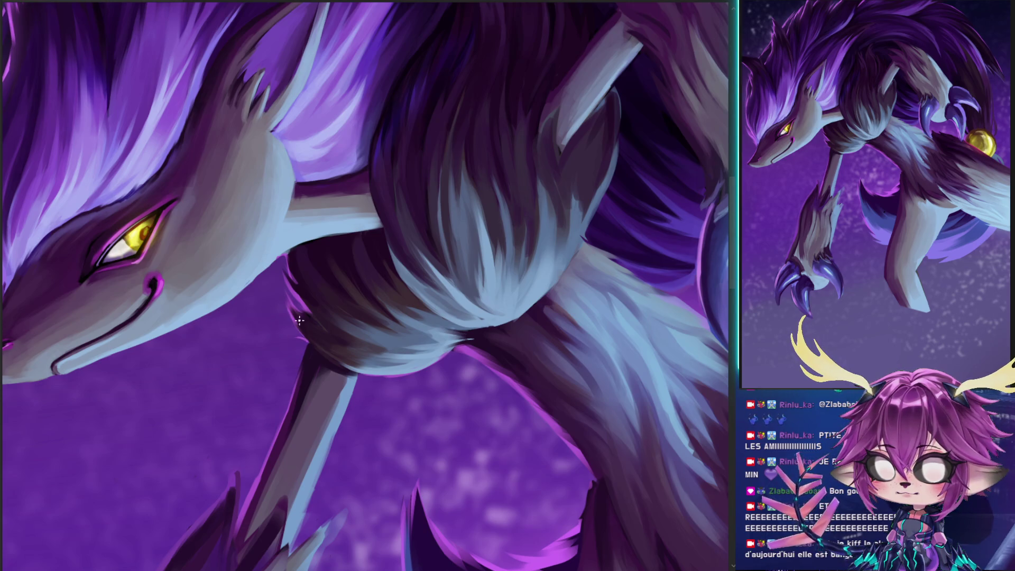
Pan and rotate the canvas around the foreleg and neck, then turn the view upright again
drag(320, 295, 296, 253)
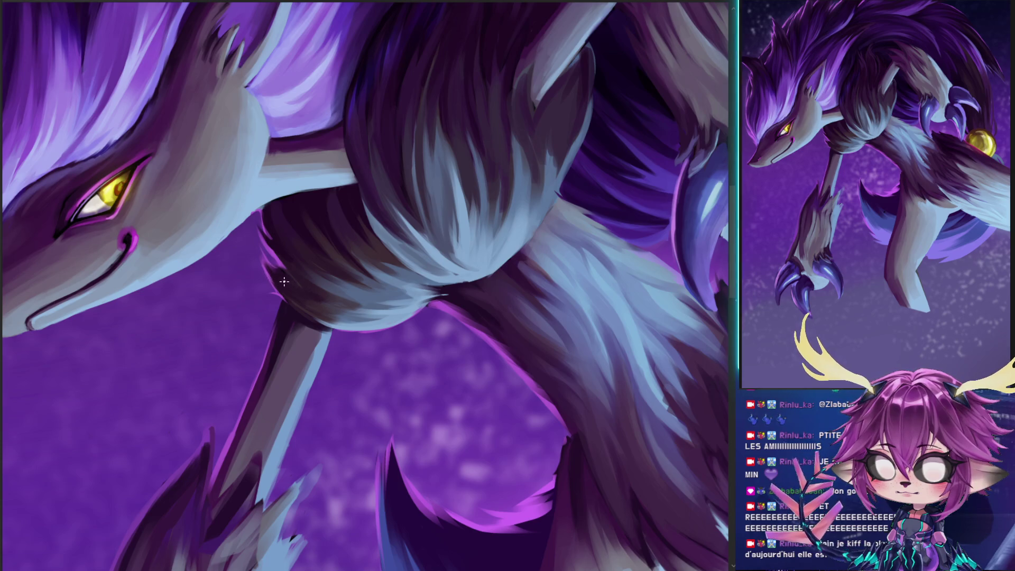
drag(324, 276, 306, 314)
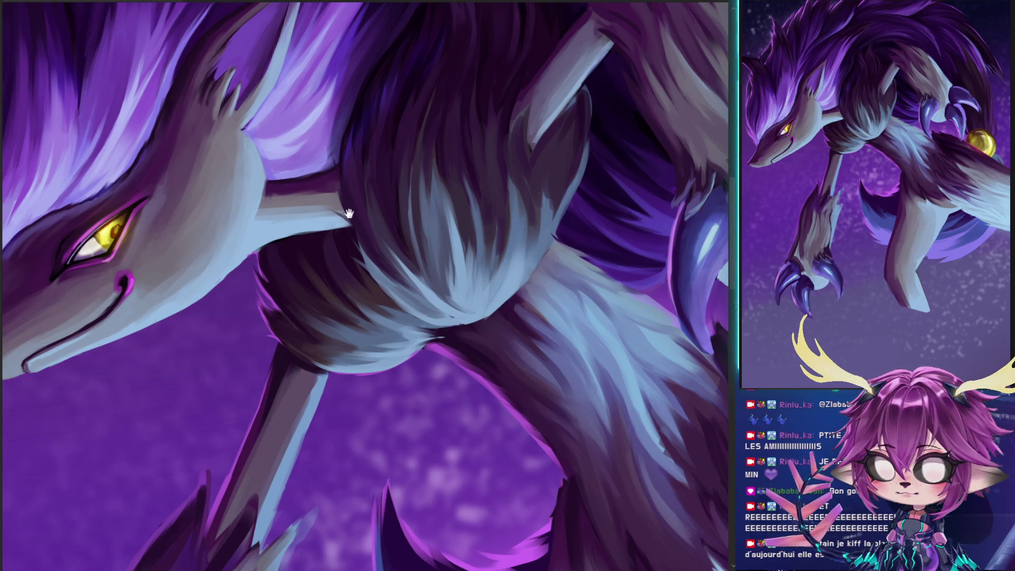
drag(367, 245, 359, 201)
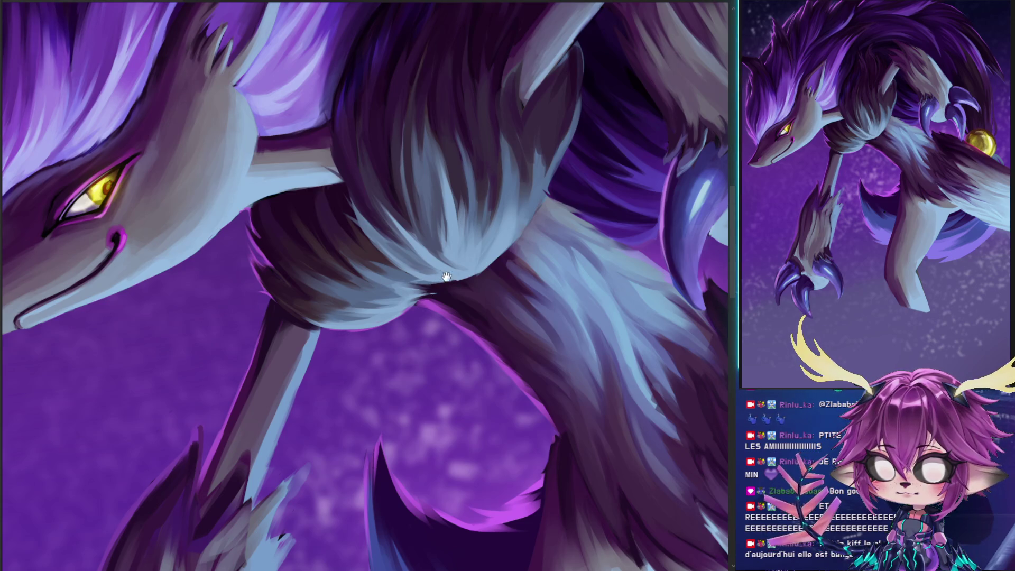
drag(444, 276, 401, 229)
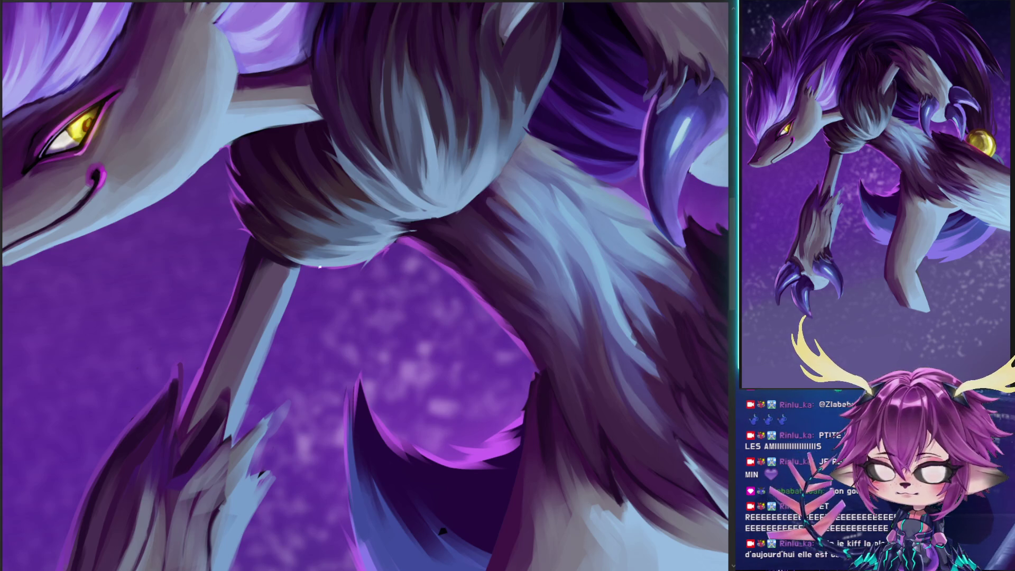
drag(309, 232, 402, 183)
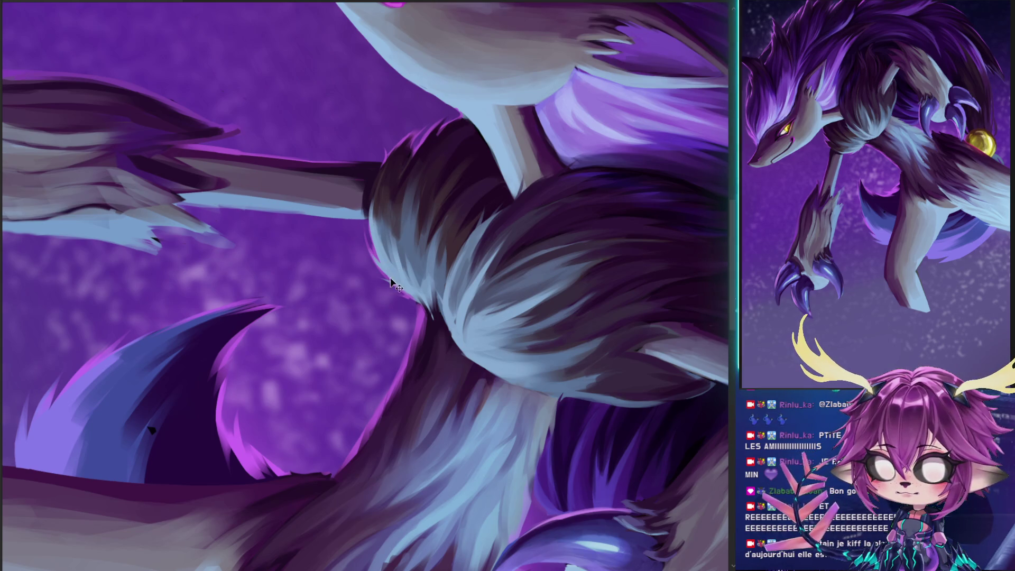
drag(404, 191, 351, 283)
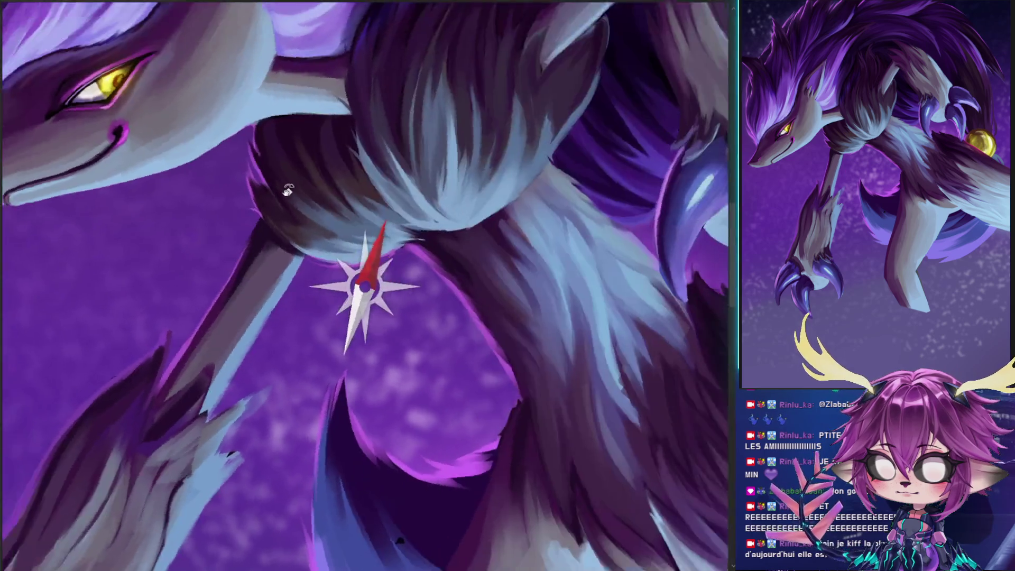
drag(330, 175, 443, 216)
scroll(443, 216, down, 5)
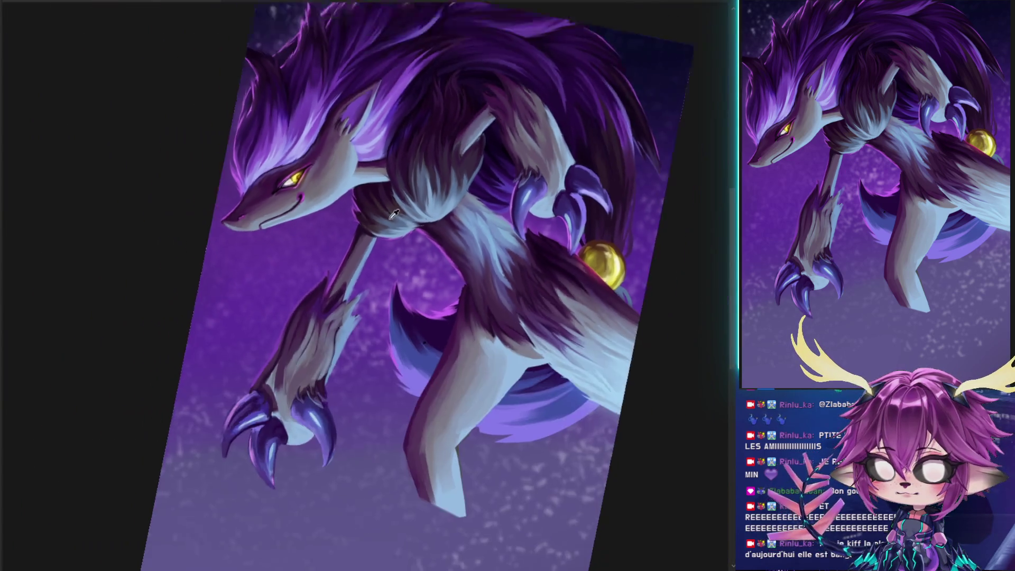
mouse_move(560, 137)
mouse_down()
mouse_move(582, 115)
mouse_move(560, 104)
mouse_move(594, 105)
mouse_up()
scroll(428, 281, up, 2)
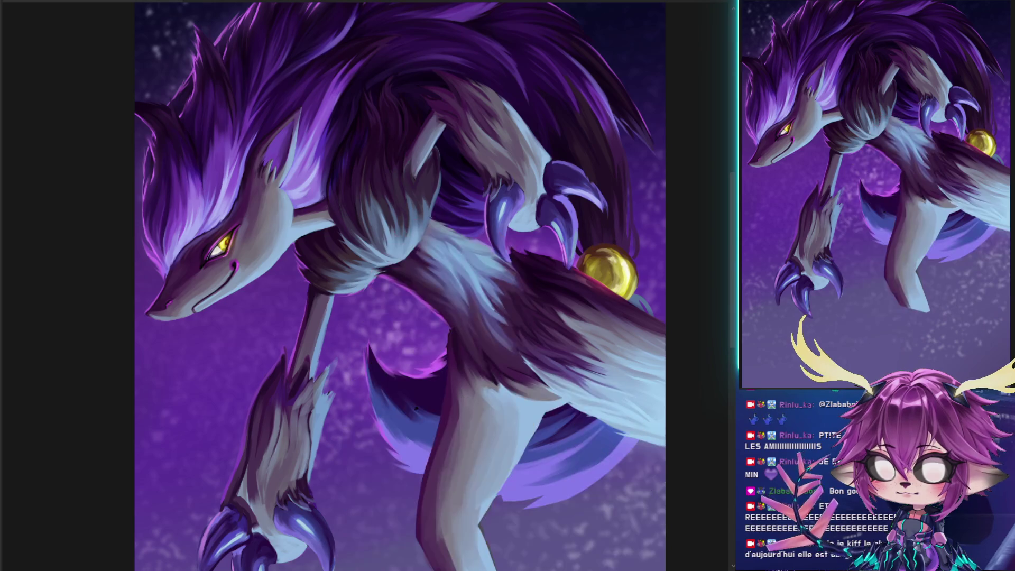
drag(541, 351, 517, 326)
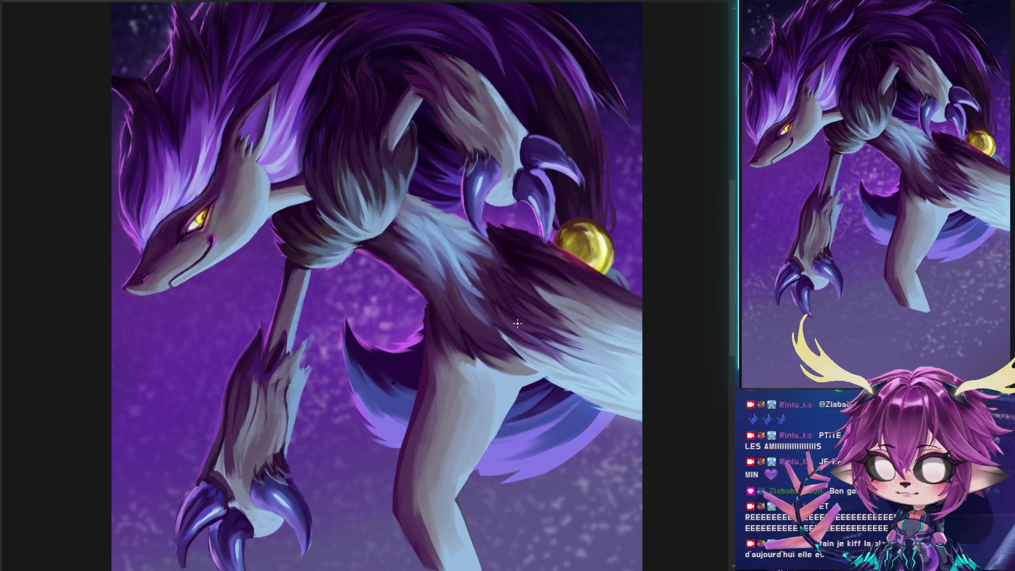
Compare the rough paw with the finished clawed paw through undo/redo, ending on the clawed version
key(ctrl+z)
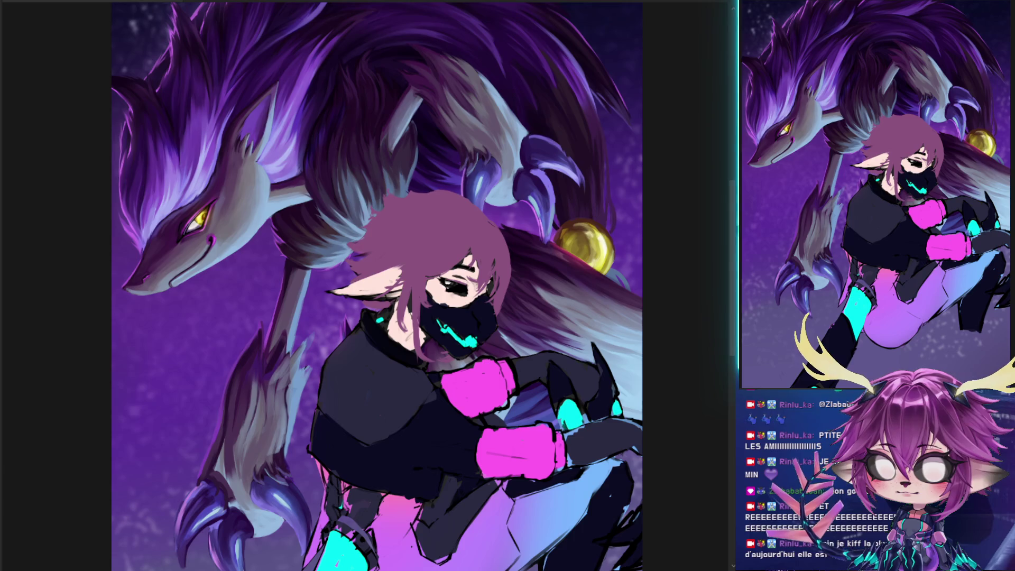
key(ctrl+shift+z)
drag(399, 322, 428, 269)
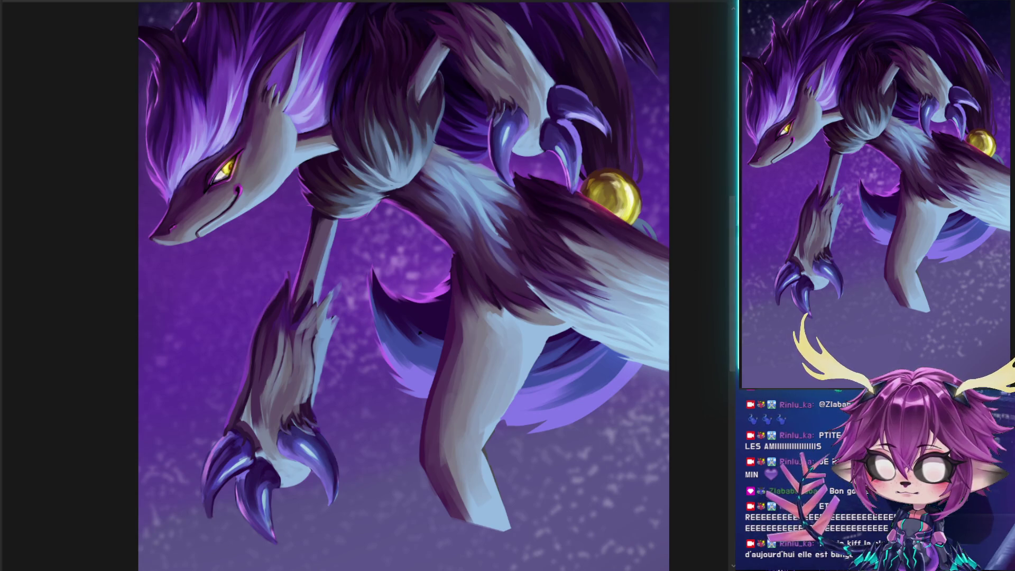
key(ctrl+z)
key(ctrl+shift+z)
key(ctrl+z)
key(ctrl+shift+z)
key(ctrl+z)
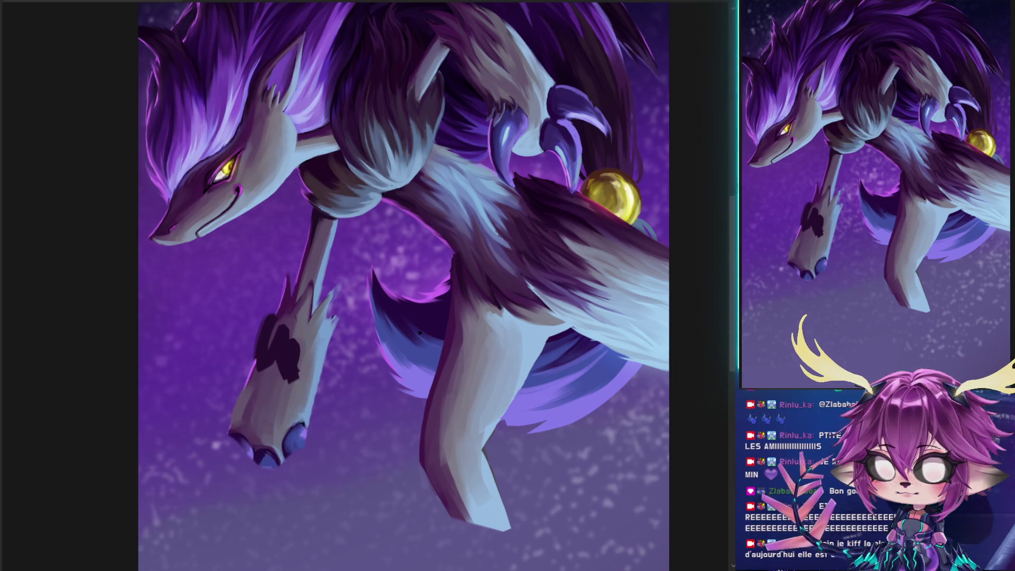
key(ctrl+shift+z)
key(ctrl+z)
key(ctrl+shift+z)
scroll(423, 272, up, 1)
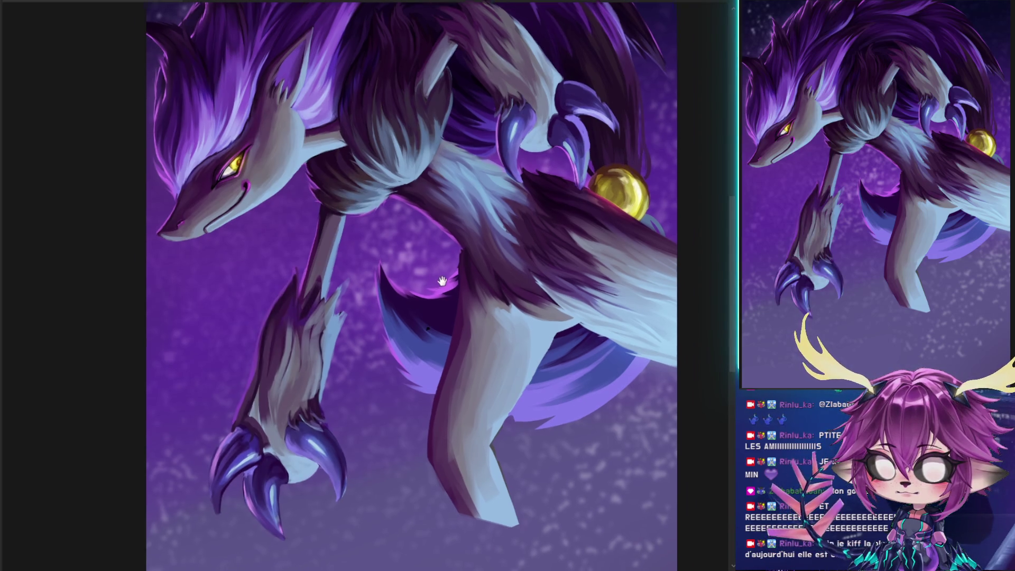
scroll(288, 240, up, 1)
Resize the brush, then paint a magenta rim and dark purple fur strokes on the foreleg
mouse_move(312, 310)
mouse_down()
mouse_move(301, 299)
mouse_move(299, 310)
mouse_up()
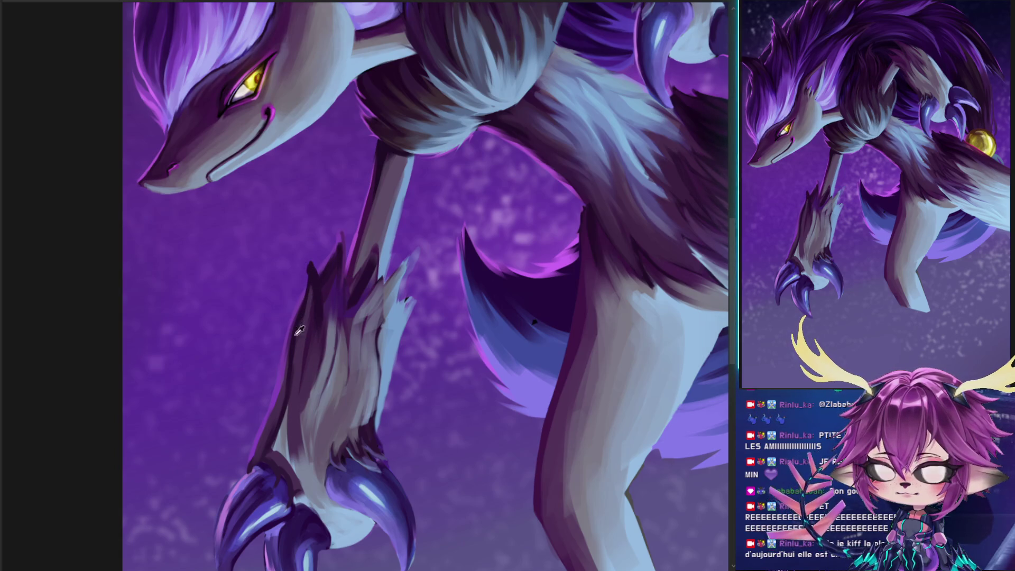
key(bracketright)
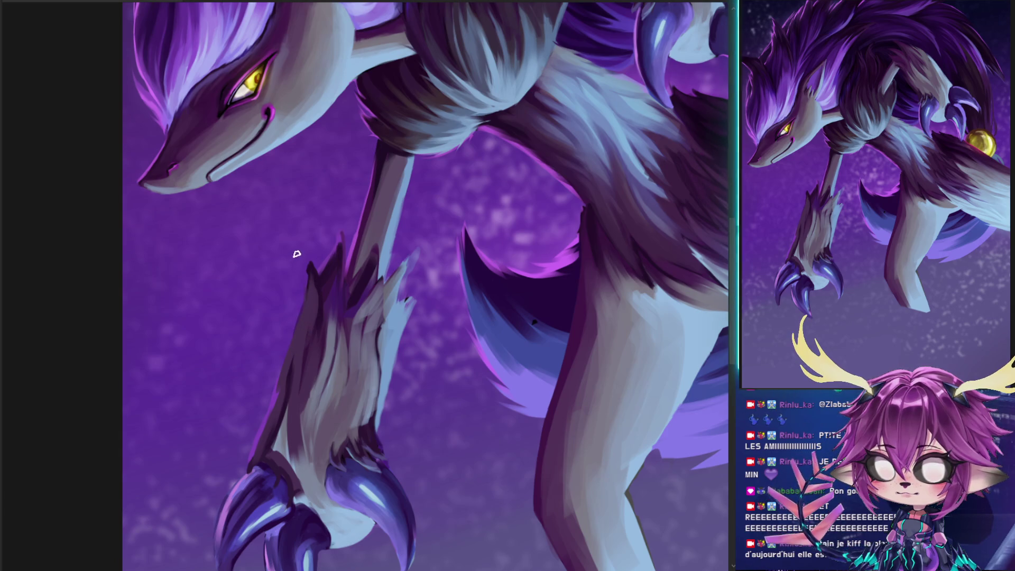
key(bracketleft)
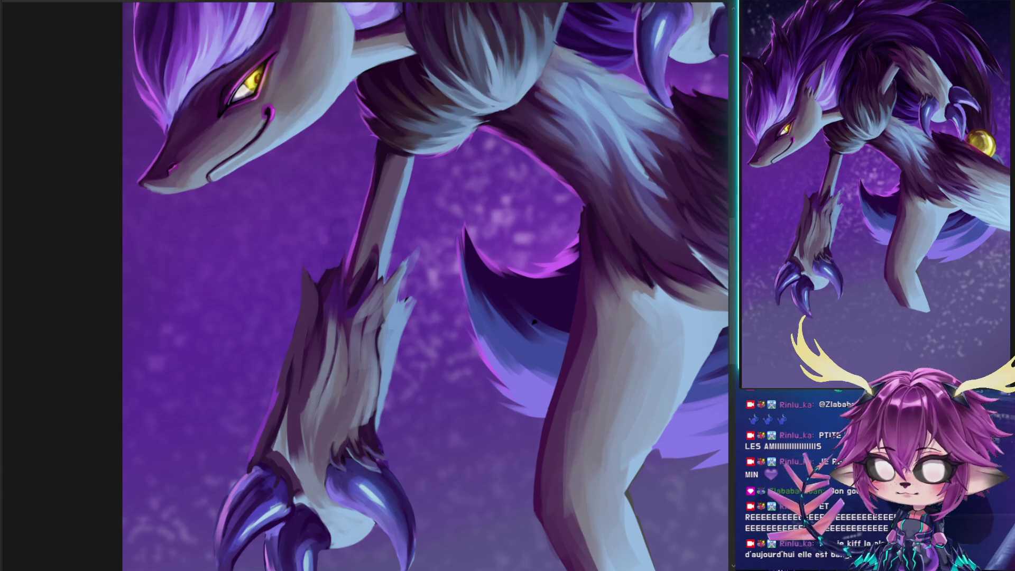
drag(339, 236, 332, 267)
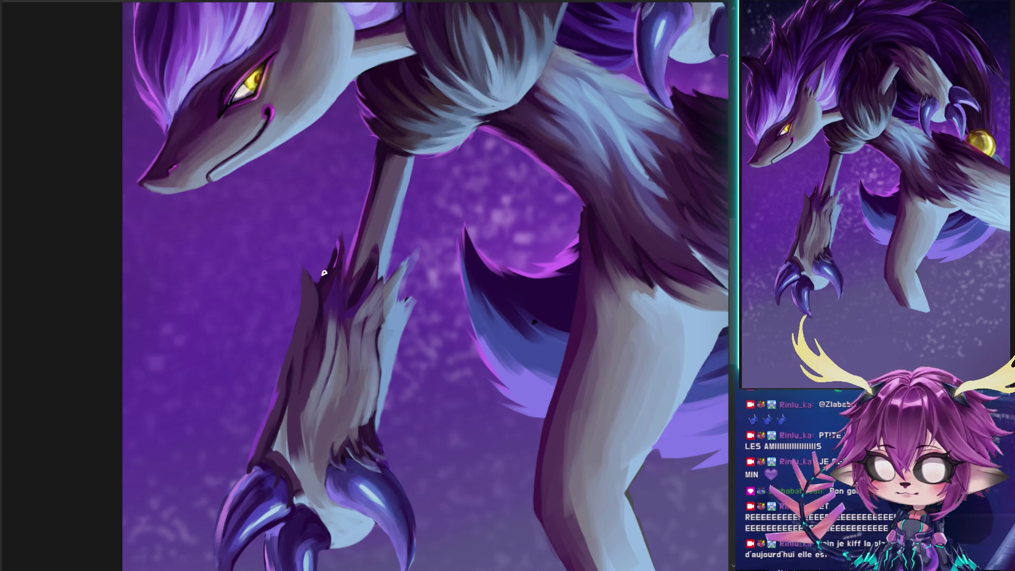
drag(331, 296, 335, 341)
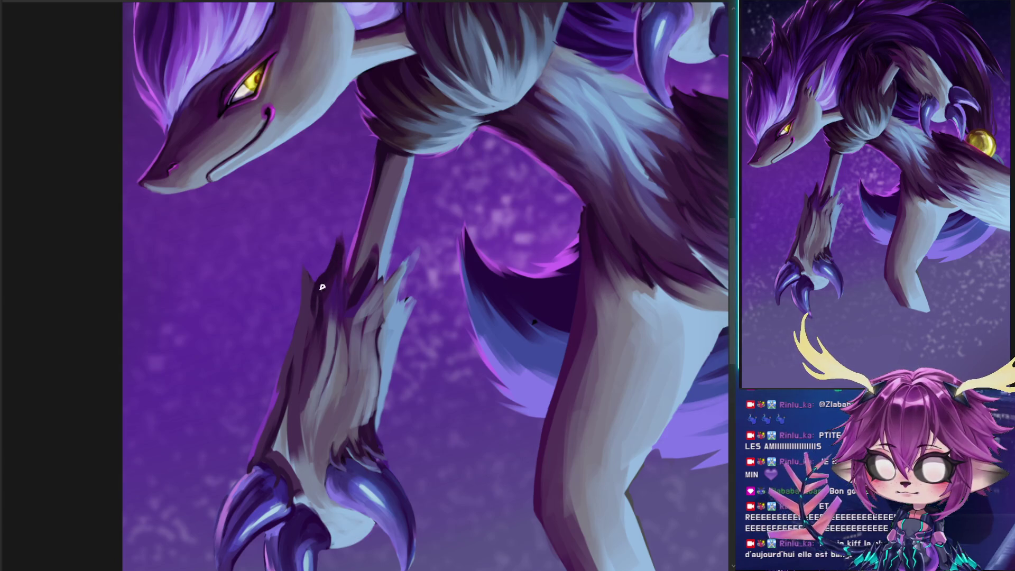
drag(303, 269, 313, 285)
Sample the leg's fur colour and shade the foreleg's left edge darker
alt+click(310, 312)
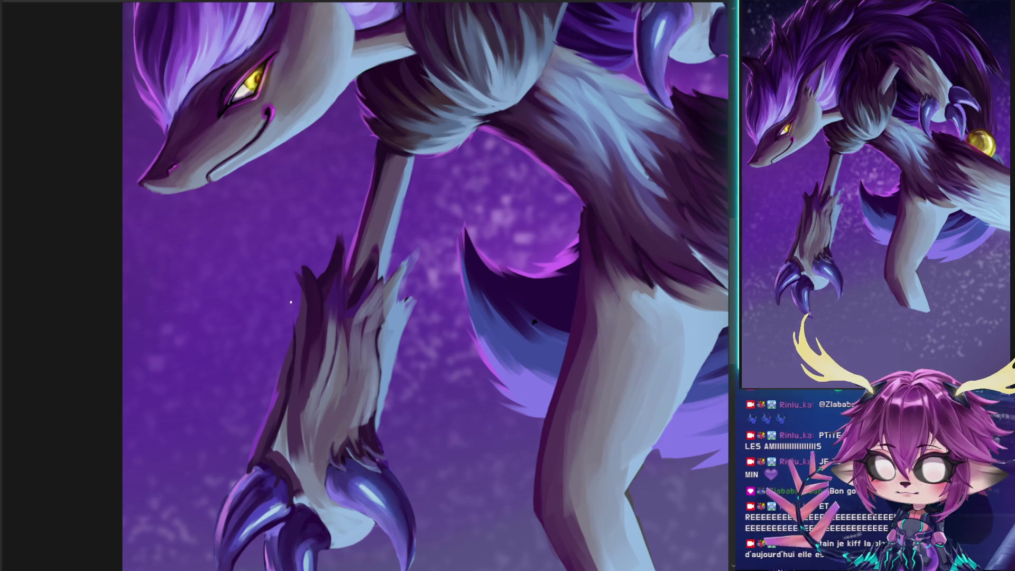
mouse_move(286, 383)
mouse_down()
mouse_move(291, 340)
mouse_move(295, 362)
mouse_up()
mouse_move(295, 401)
mouse_down()
mouse_move(294, 335)
mouse_move(290, 408)
mouse_move(301, 276)
mouse_move(305, 332)
mouse_up()
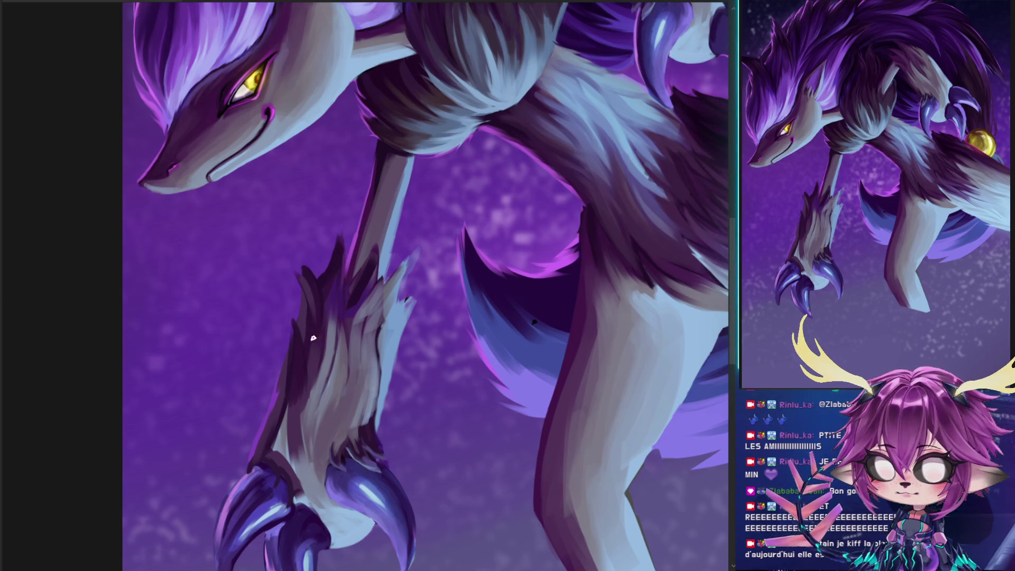
alt+click(313, 306)
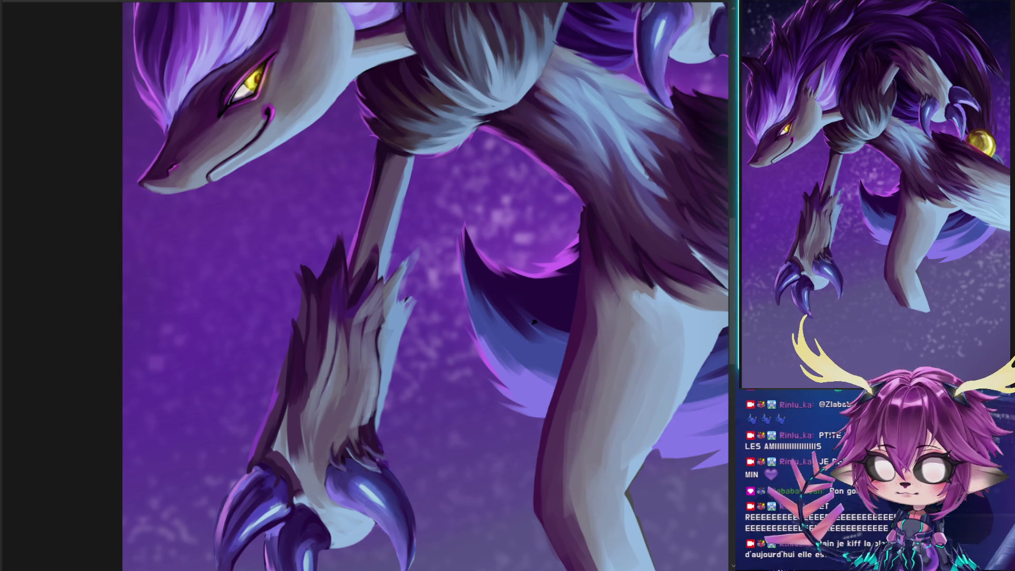
scroll(359, 306, down, 3)
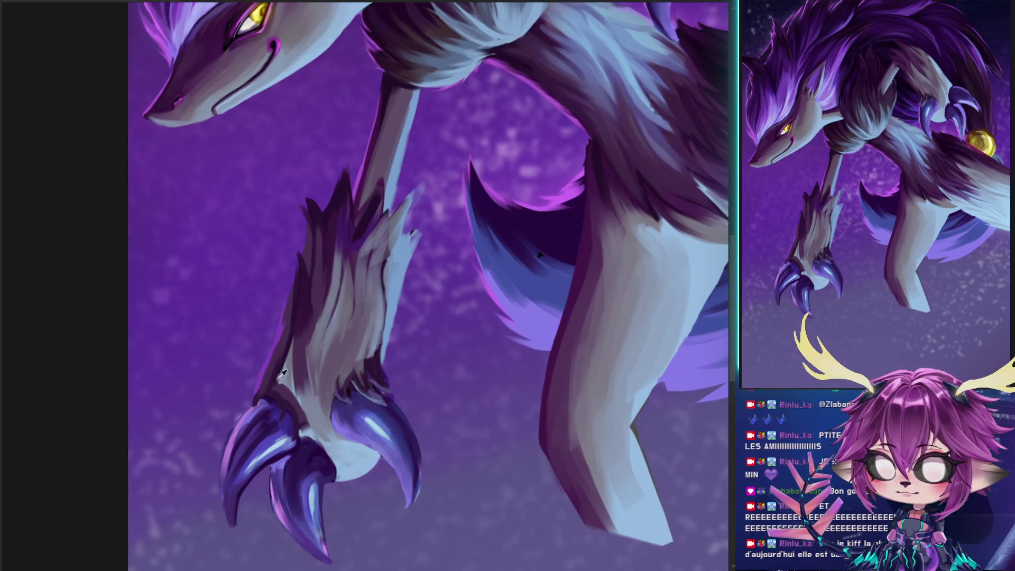
Sample a leg fur colour and darken the fur along the upper leg
alt+click(272, 376)
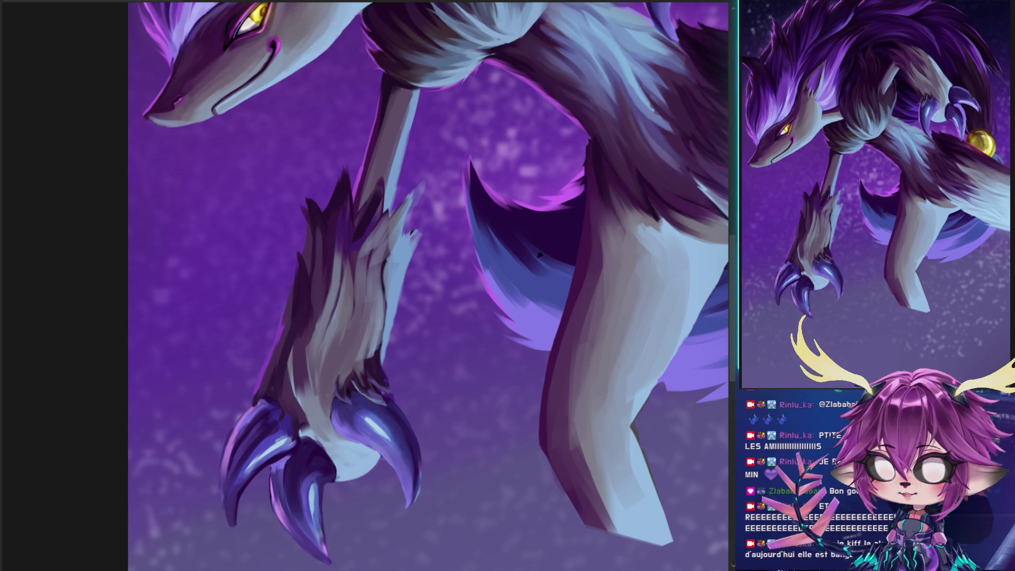
drag(296, 329, 326, 210)
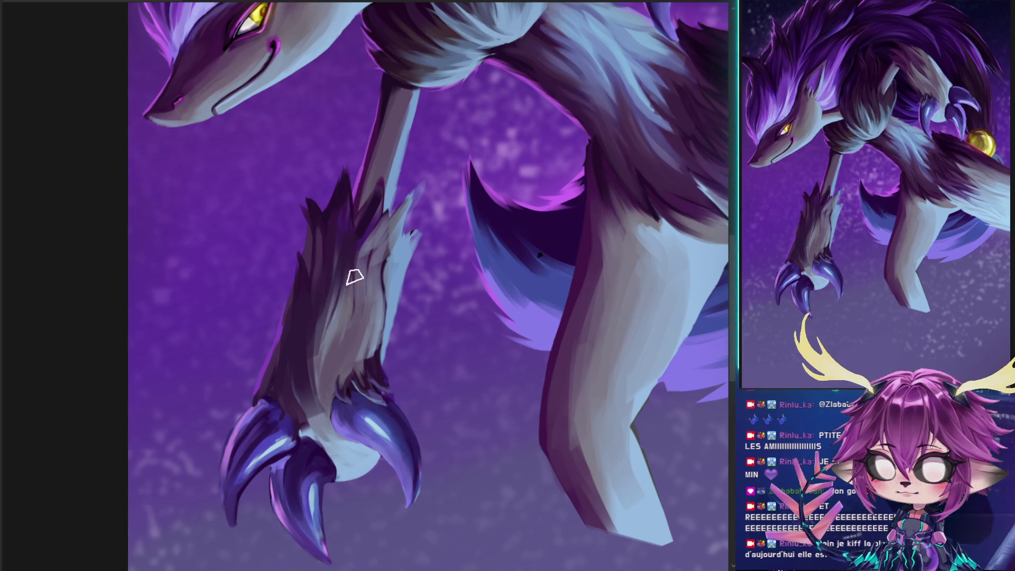
mouse_move(336, 219)
mouse_down()
mouse_move(335, 335)
mouse_move(347, 231)
mouse_move(342, 215)
mouse_move(337, 291)
mouse_move(317, 315)
mouse_move(324, 372)
mouse_up()
Add lighter fur highlights on the lower leg and shade the paw's left edge above the claws
mouse_move(325, 426)
mouse_down()
mouse_move(319, 374)
mouse_move(328, 397)
mouse_move(341, 344)
mouse_move(312, 276)
mouse_move(320, 365)
mouse_move(333, 290)
mouse_move(316, 342)
mouse_move(331, 306)
mouse_move(327, 340)
mouse_up()
mouse_move(336, 374)
mouse_down()
mouse_move(335, 268)
mouse_move(333, 325)
mouse_up()
drag(315, 362, 333, 224)
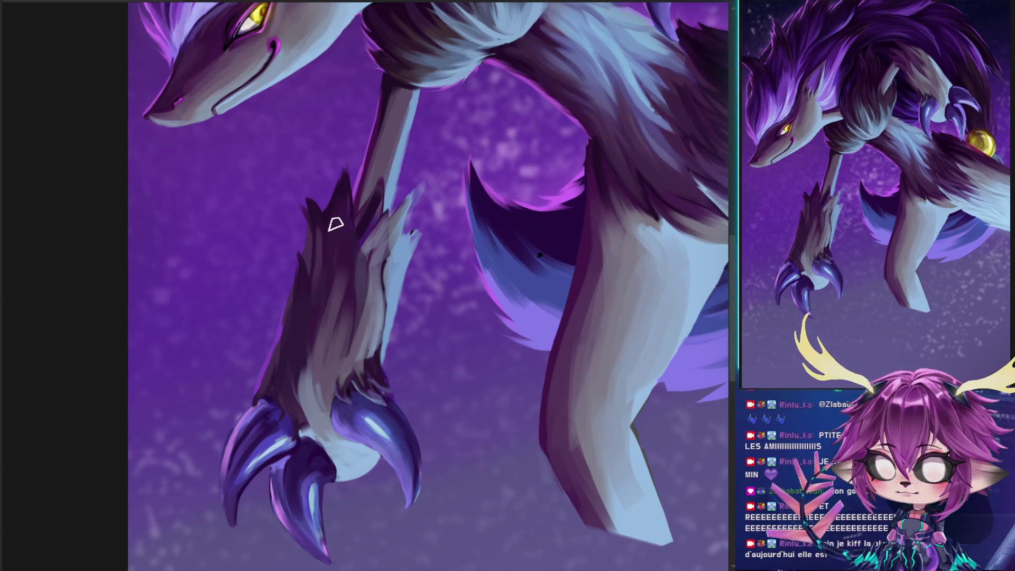
drag(337, 290, 338, 286)
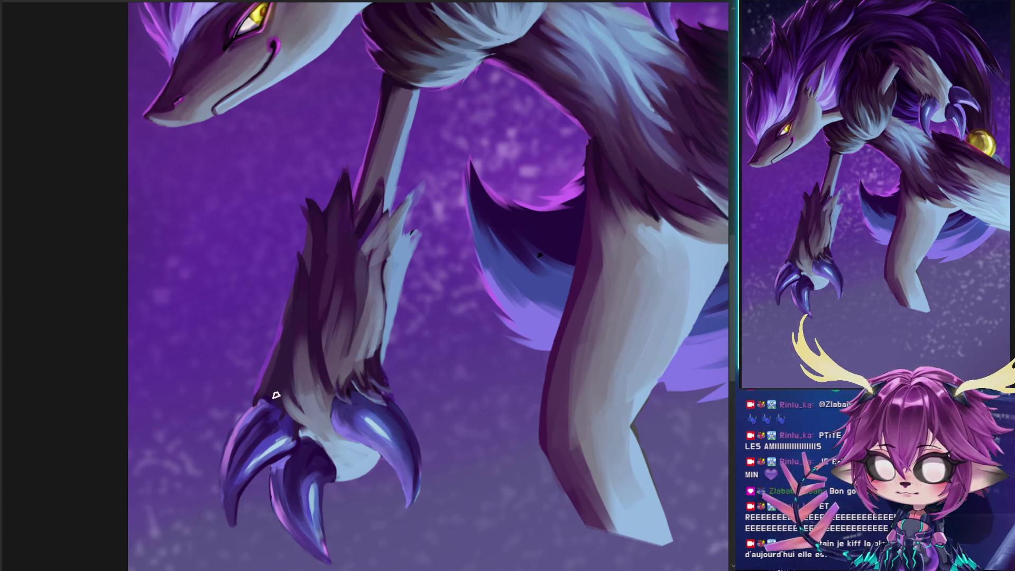
drag(264, 399, 236, 408)
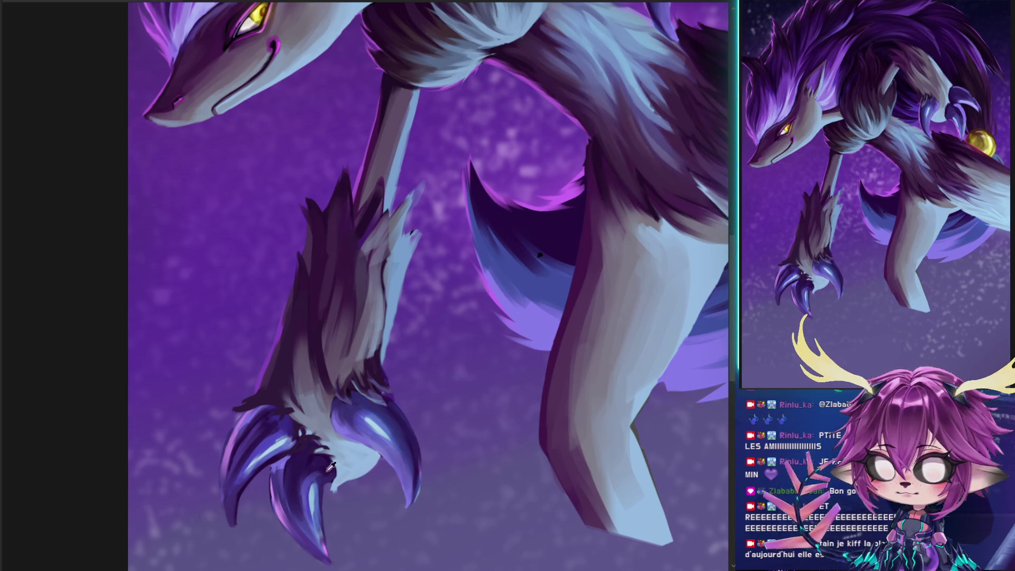
alt+click(326, 480)
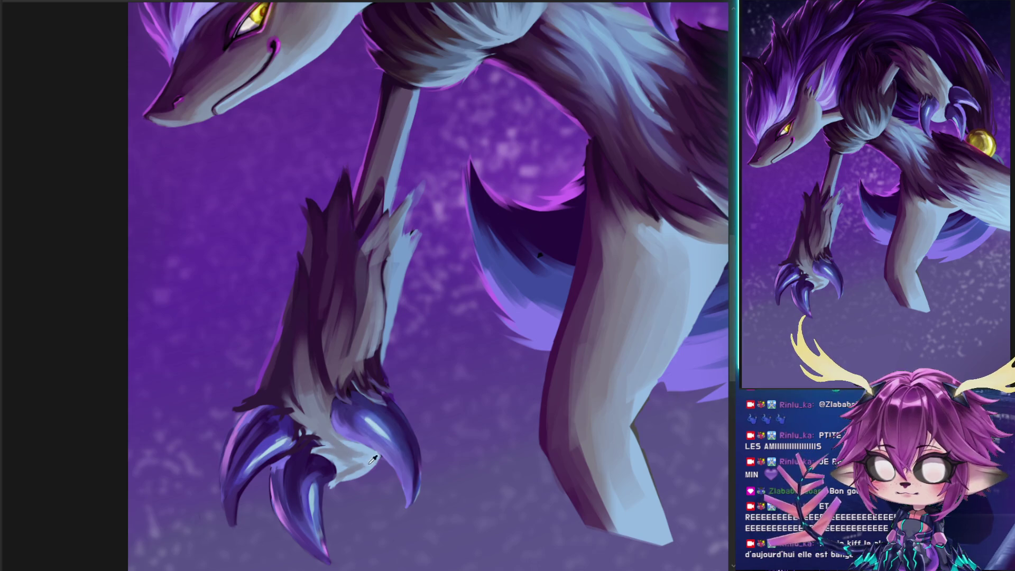
Add light strokes over the paw, dark strokes on the leg's upper edge, brighter ones along its left
drag(344, 452, 344, 421)
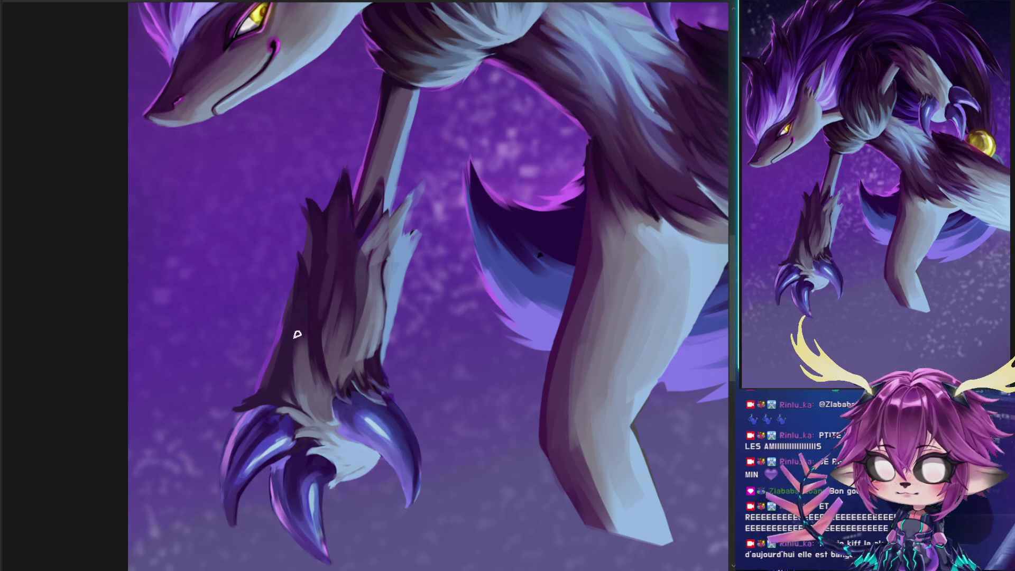
mouse_move(308, 288)
mouse_down()
mouse_move(256, 335)
mouse_move(291, 290)
mouse_move(274, 274)
mouse_up()
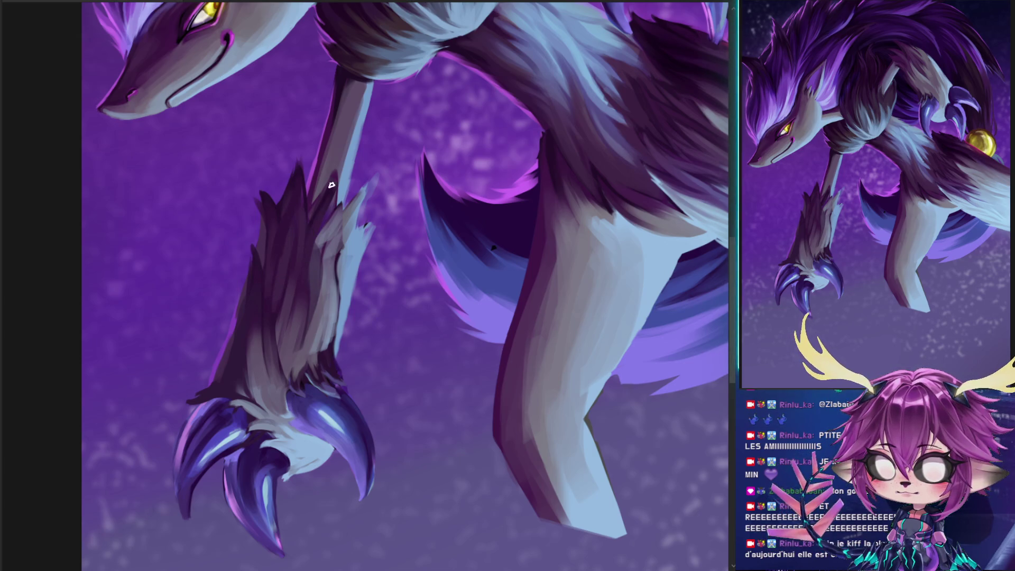
mouse_move(334, 159)
mouse_down()
mouse_move(265, 296)
mouse_move(300, 220)
mouse_up()
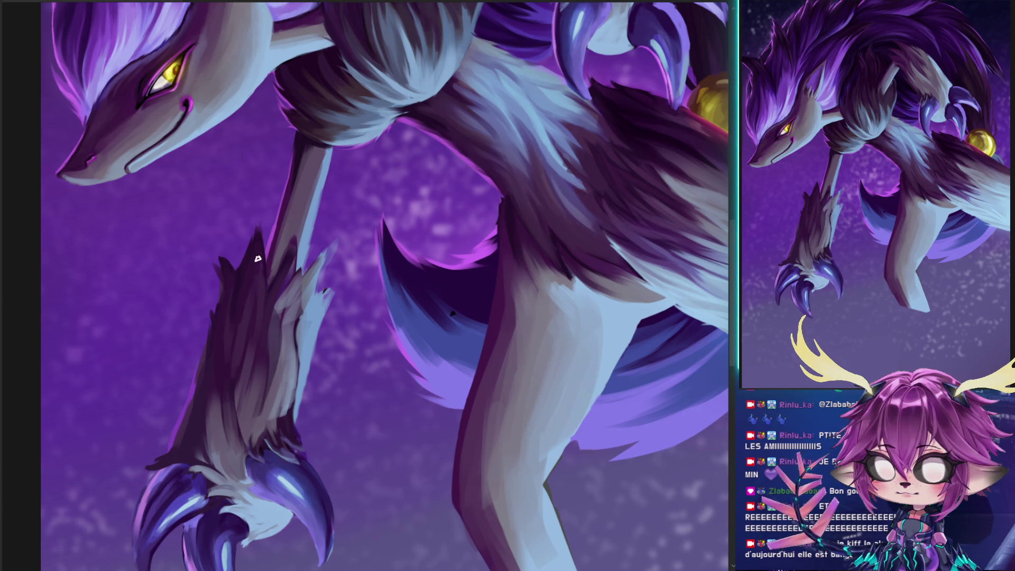
drag(218, 260, 221, 285)
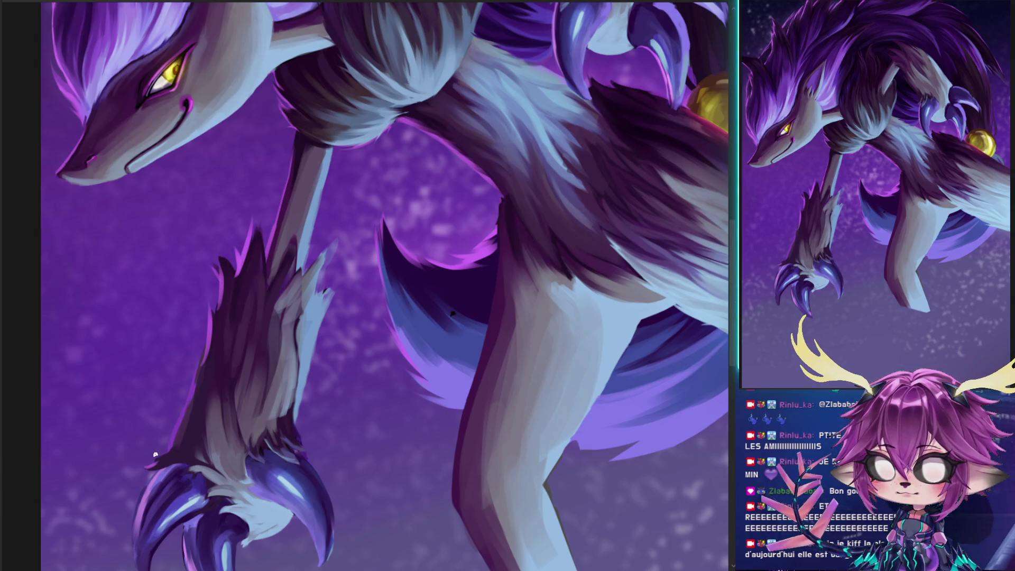
mouse_move(156, 453)
mouse_down()
mouse_move(208, 388)
mouse_move(212, 328)
mouse_up()
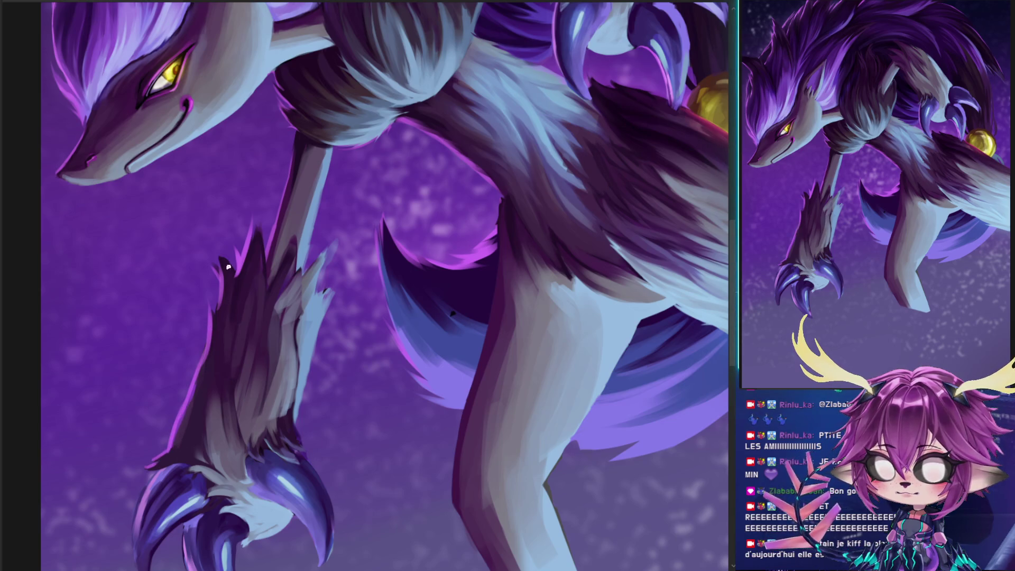
Shrink the brush and reframe the view around the creature's face, leg and paw
scroll(230, 268, down, 3)
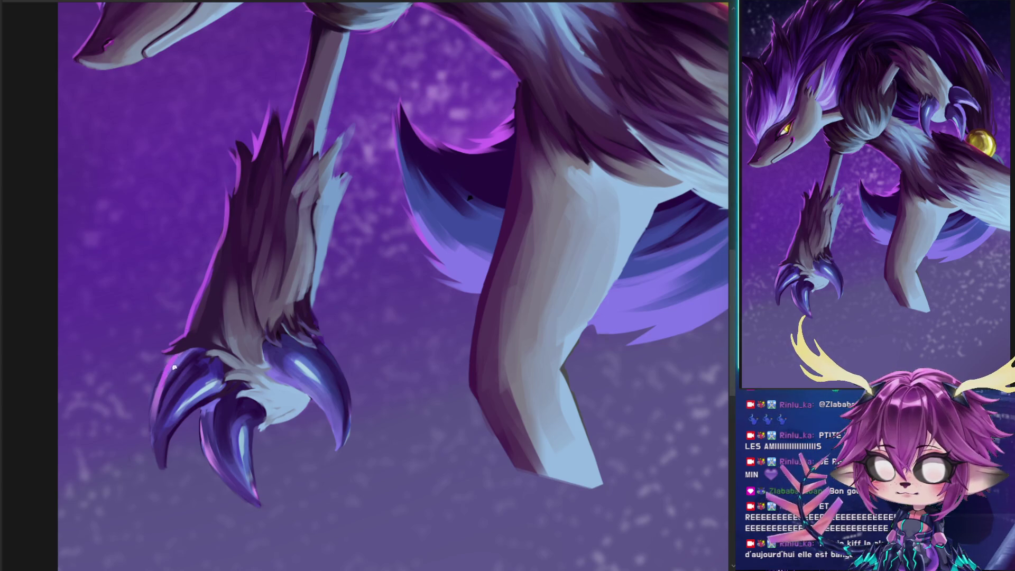
drag(294, 200, 245, 288)
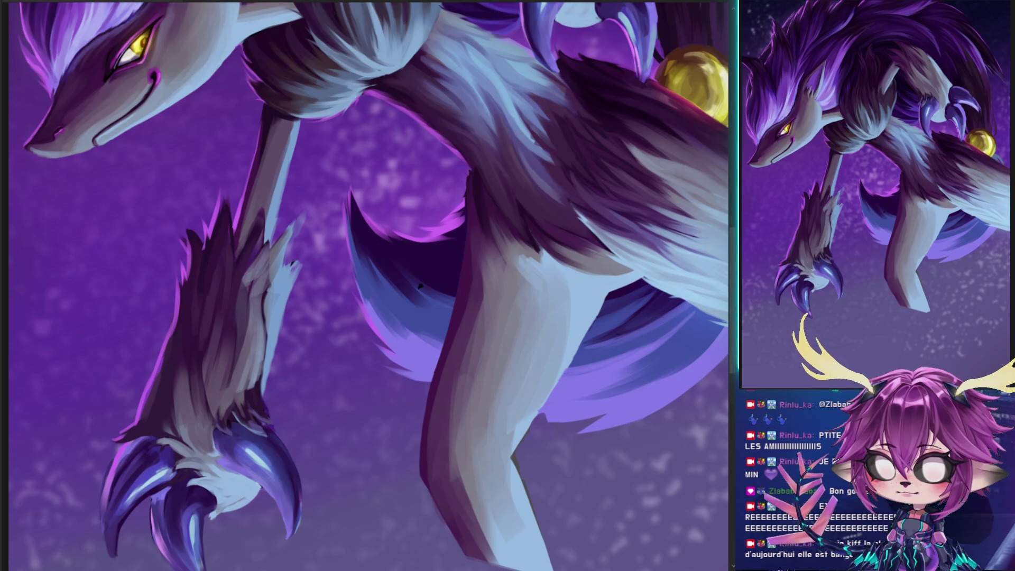
key(bracketleft)
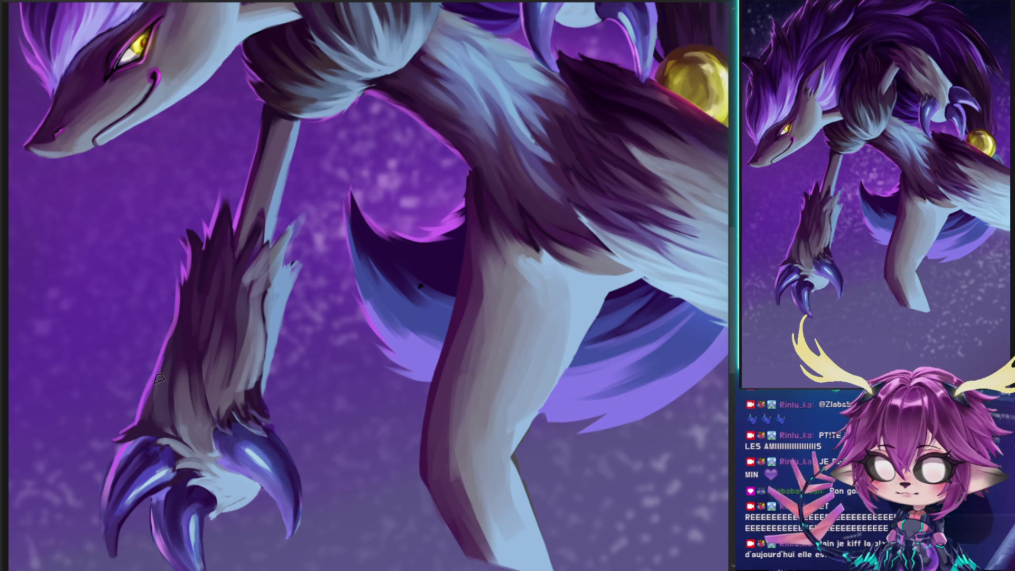
mouse_move(199, 419)
mouse_down()
mouse_move(235, 357)
mouse_move(214, 379)
mouse_up()
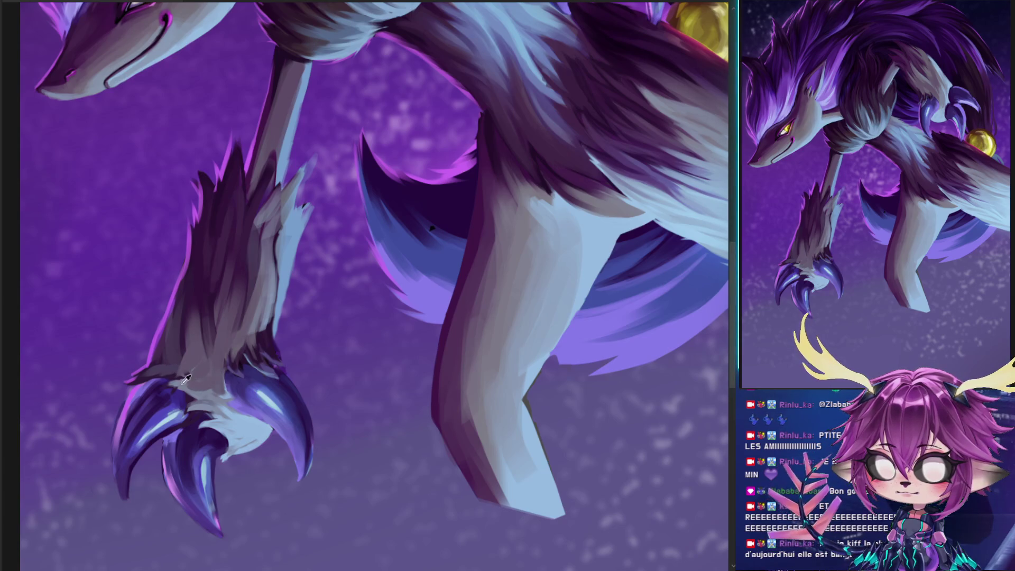
drag(170, 370, 229, 196)
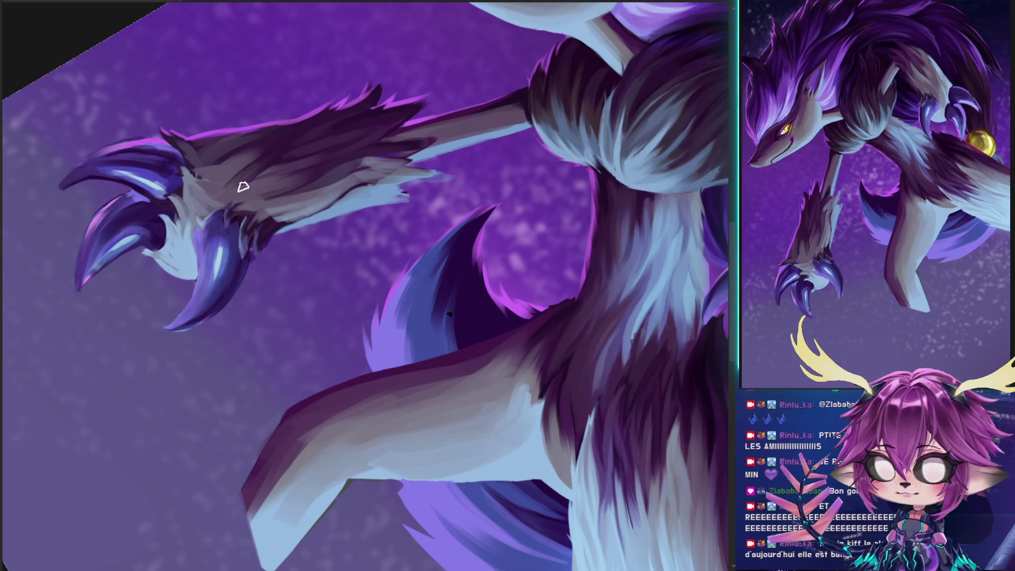
drag(314, 113, 171, 307)
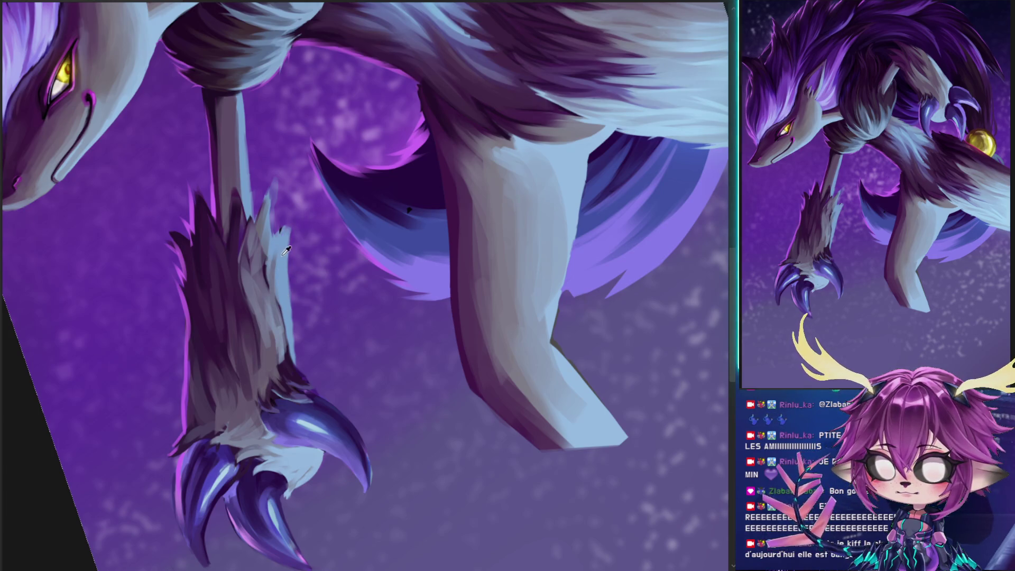
Try a darker stroke on the paw's fur strand, undo it, and paint lighter strokes along it instead
mouse_move(319, 223)
mouse_down()
mouse_move(344, 426)
mouse_move(397, 482)
mouse_move(335, 268)
mouse_move(276, 325)
mouse_up()
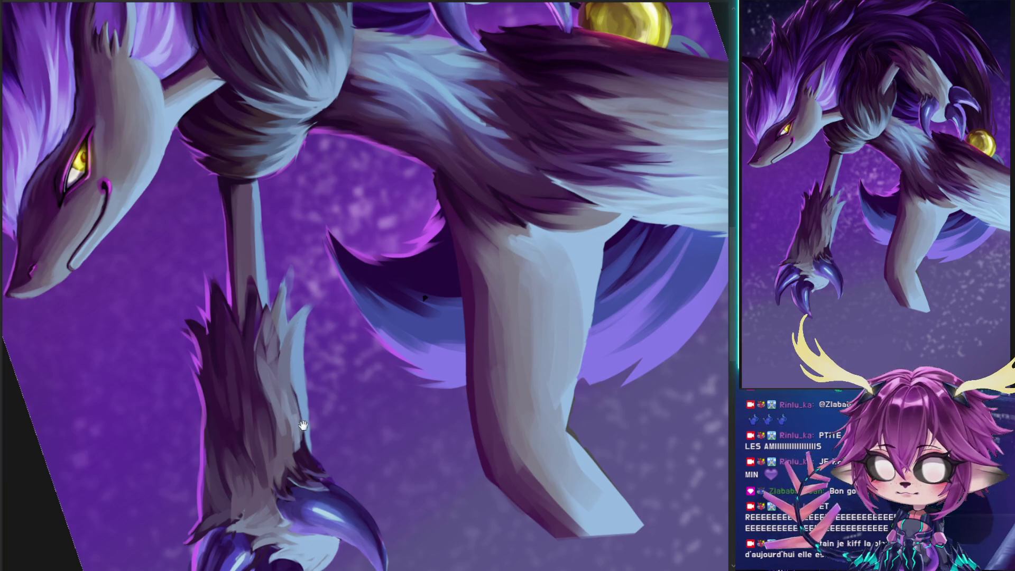
scroll(320, 436, down, 2)
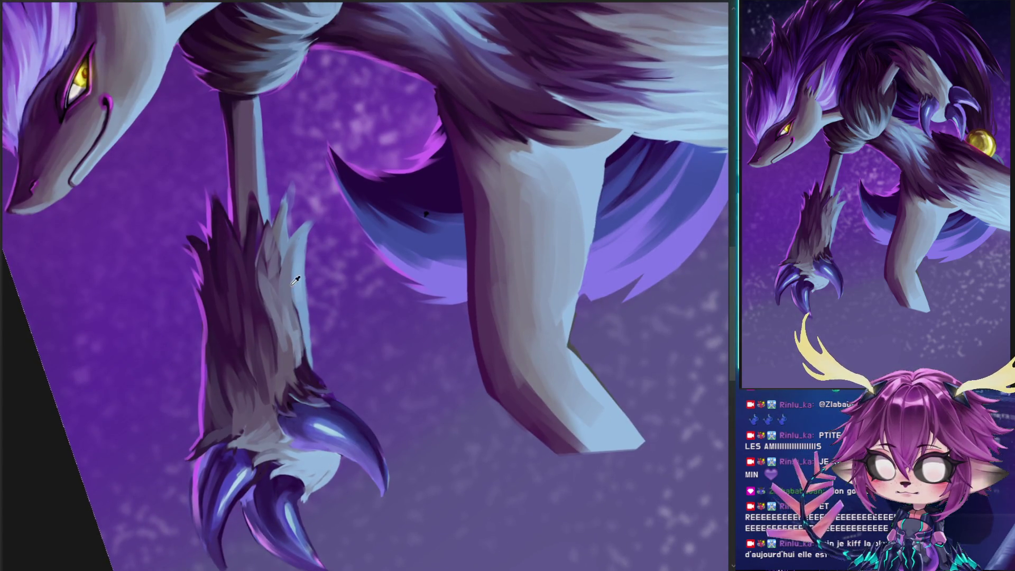
drag(309, 229, 295, 331)
key(ctrl+z)
mouse_move(276, 264)
mouse_down()
mouse_move(285, 306)
mouse_move(271, 240)
mouse_move(269, 285)
mouse_move(269, 234)
mouse_move(272, 356)
mouse_move(256, 284)
mouse_move(269, 333)
mouse_move(265, 306)
mouse_move(265, 390)
mouse_up()
mouse_move(264, 339)
mouse_down()
mouse_move(275, 378)
mouse_move(257, 267)
mouse_move(284, 311)
mouse_up()
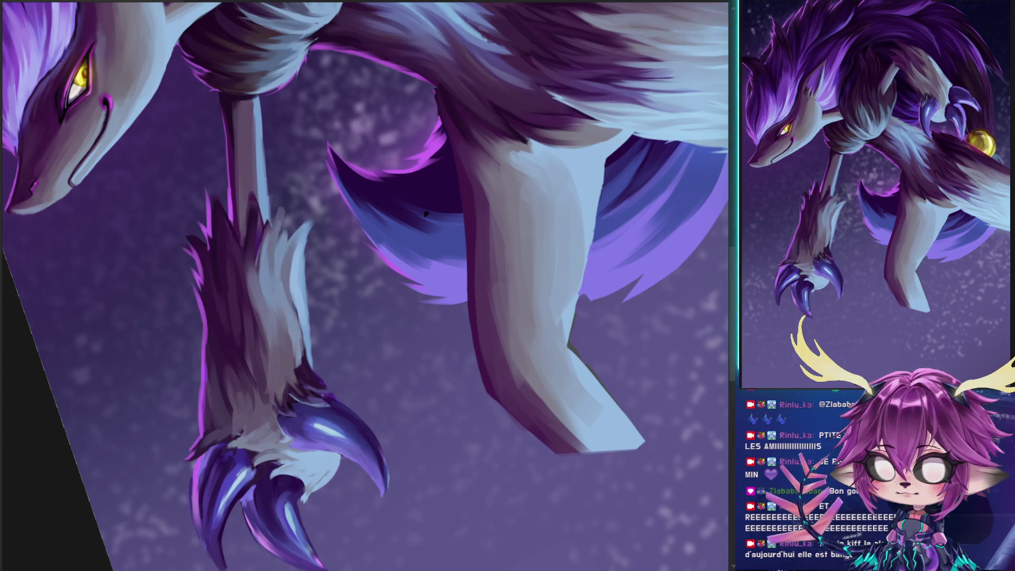
alt+right_click(297, 218)
Adjust brush size and hardness, rotate to the outstretched claws, and compare paw edits via undo/redo
alt+right_click(290, 211)
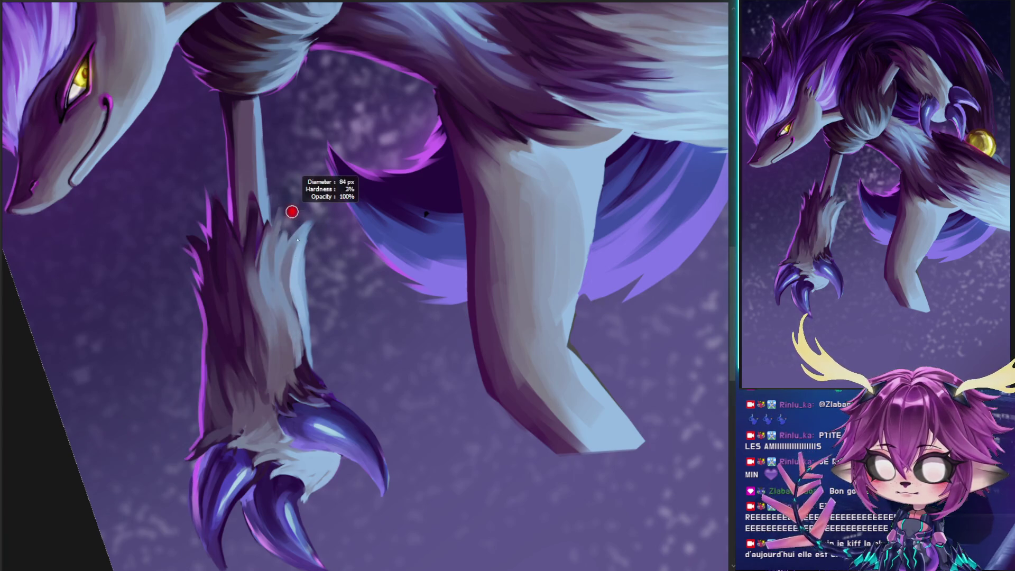
alt+right_click(277, 232)
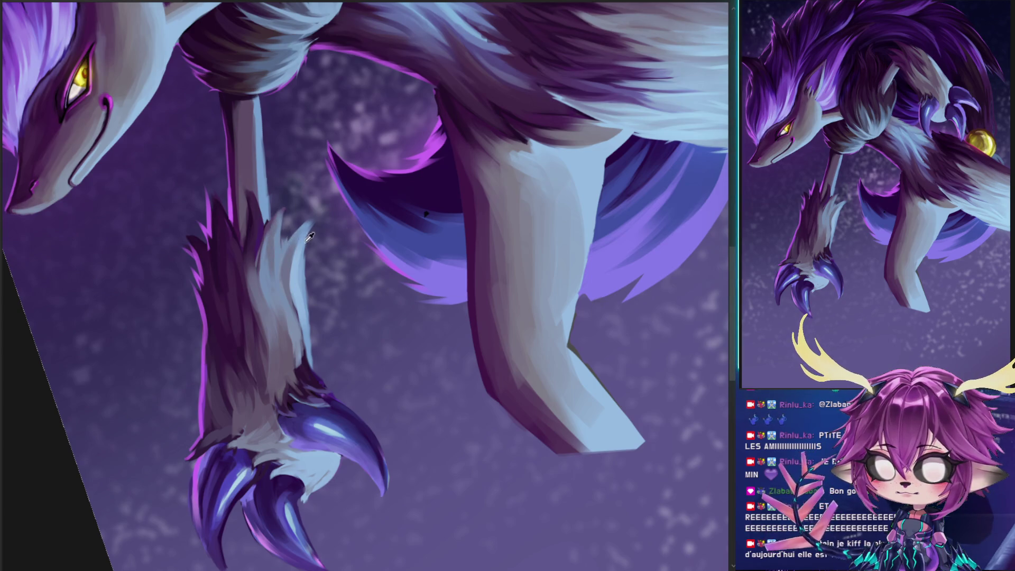
mouse_move(303, 238)
mouse_down()
mouse_move(370, 233)
mouse_move(438, 278)
mouse_up()
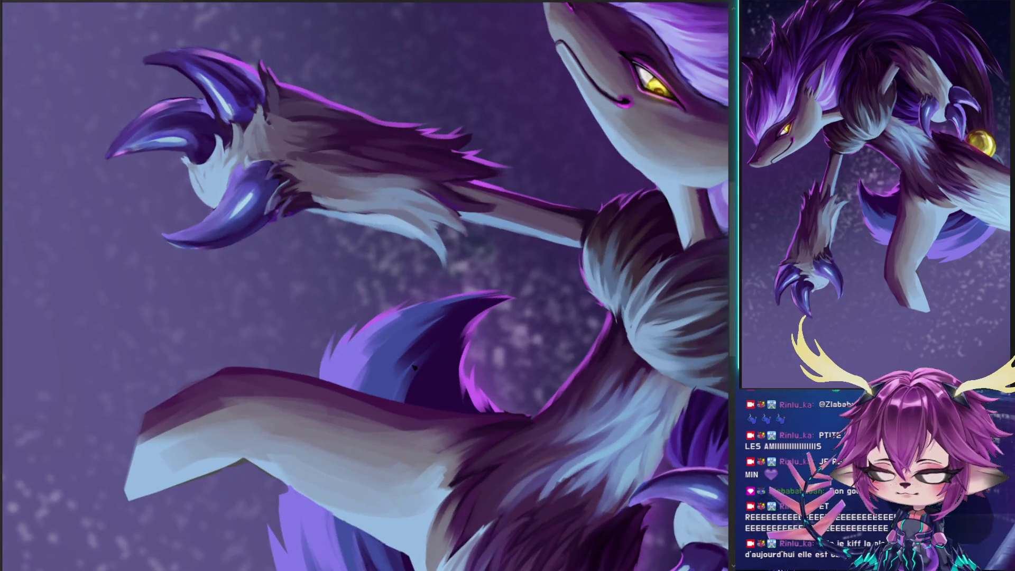
key(ctrl+z)
key(ctrl+shift+z)
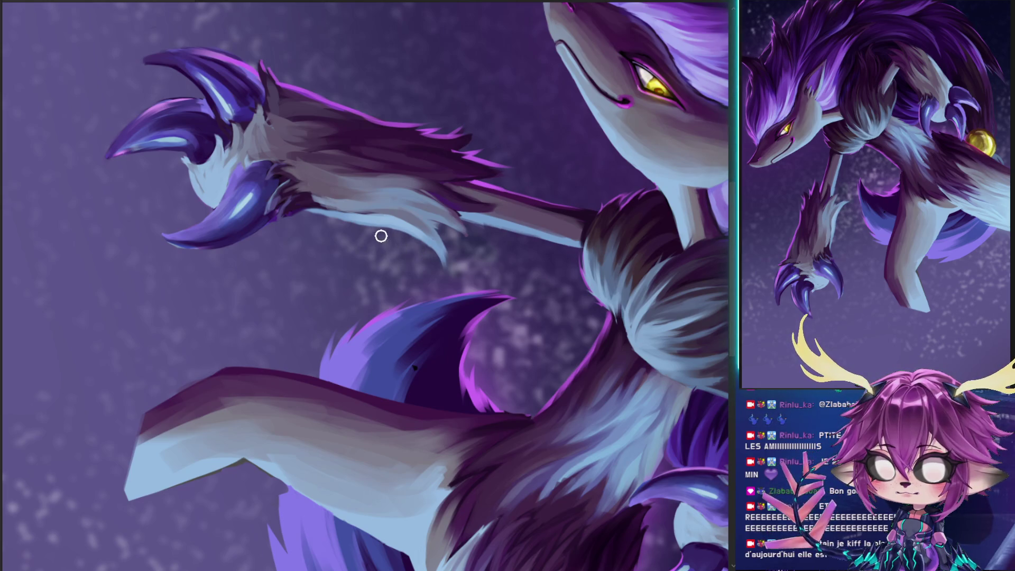
key(r)
mouse_move(499, 142)
mouse_down()
mouse_move(281, 159)
mouse_move(249, 256)
mouse_up()
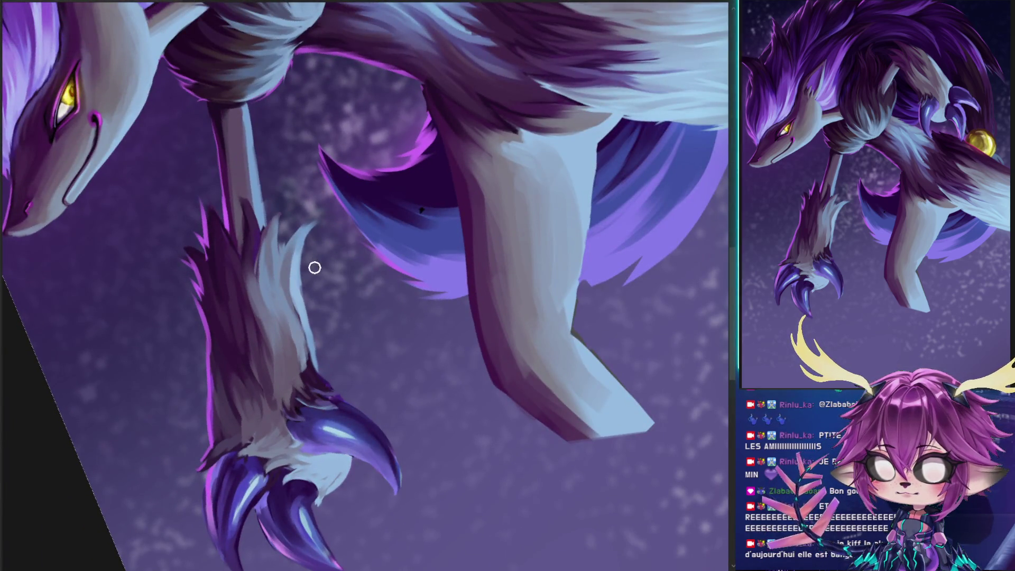
Paint small dark fur strokes near the wrist, then fit the whole canvas on screen upright
alt+right_click(304, 238)
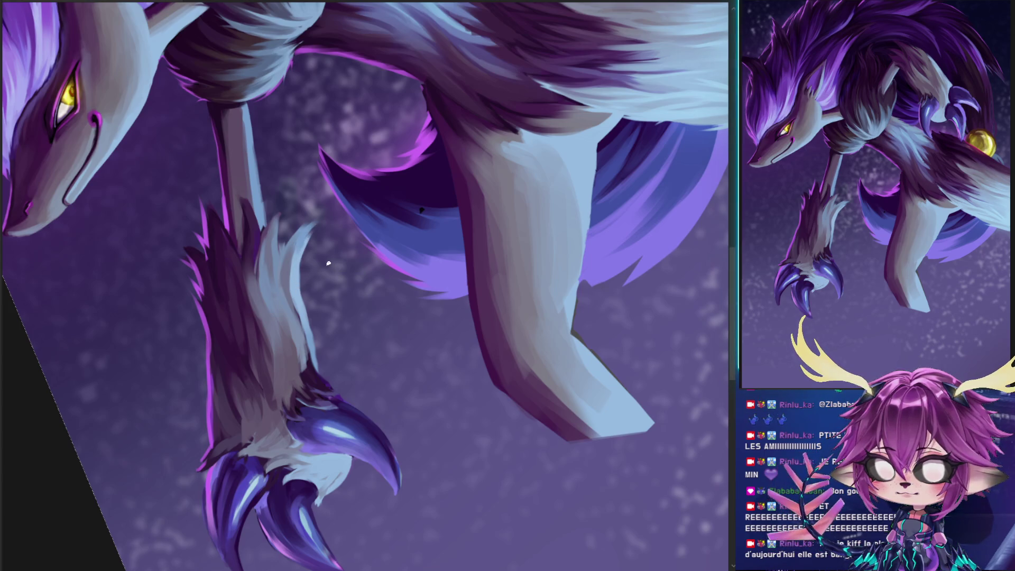
mouse_move(316, 198)
mouse_down()
mouse_move(431, 243)
mouse_move(455, 233)
mouse_up()
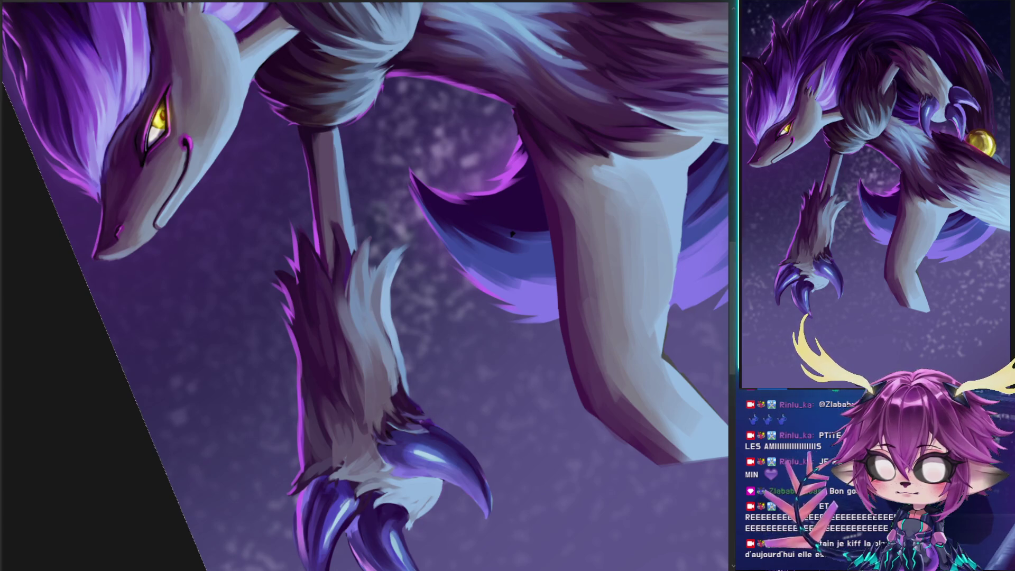
key(ctrl+comma)
key(ctrl+comma)
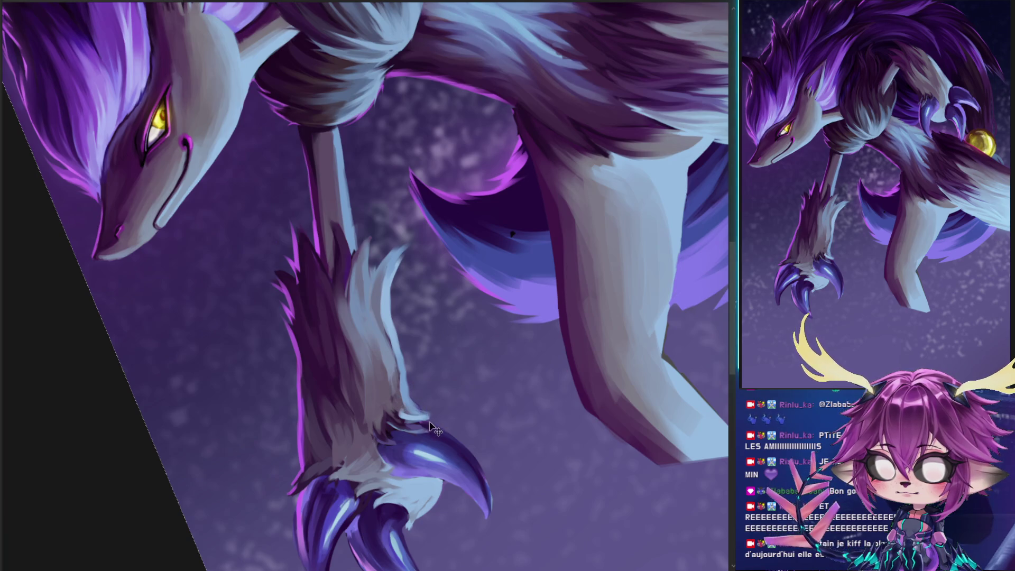
drag(443, 440, 440, 439)
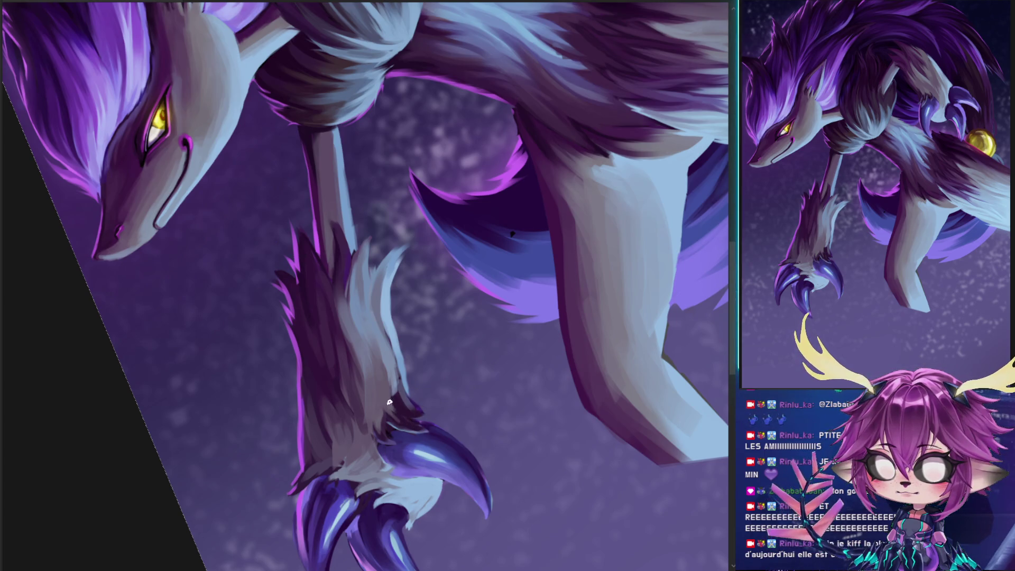
ctrl+click(407, 407)
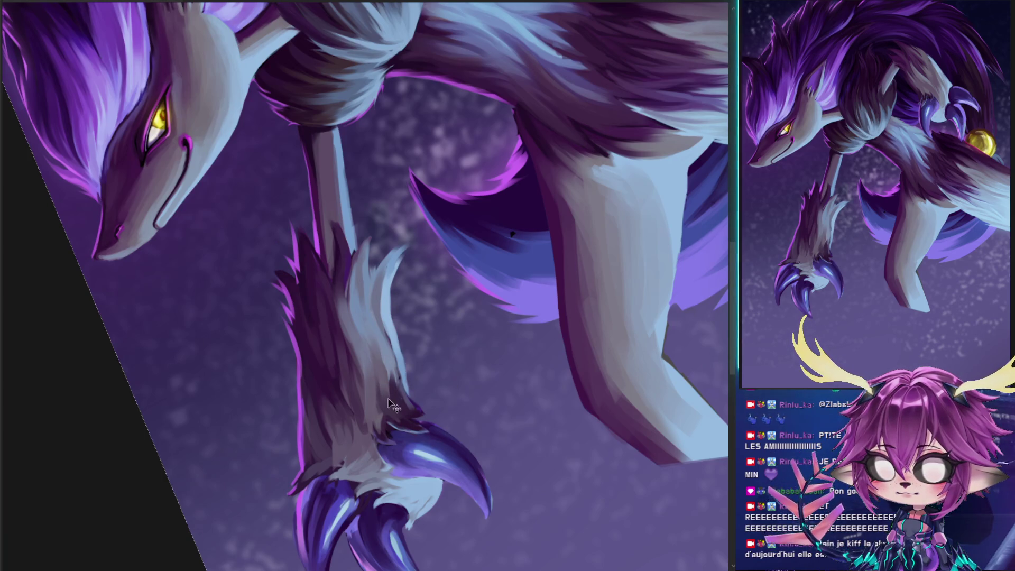
key(ctrl+0)
drag(593, 148, 624, 218)
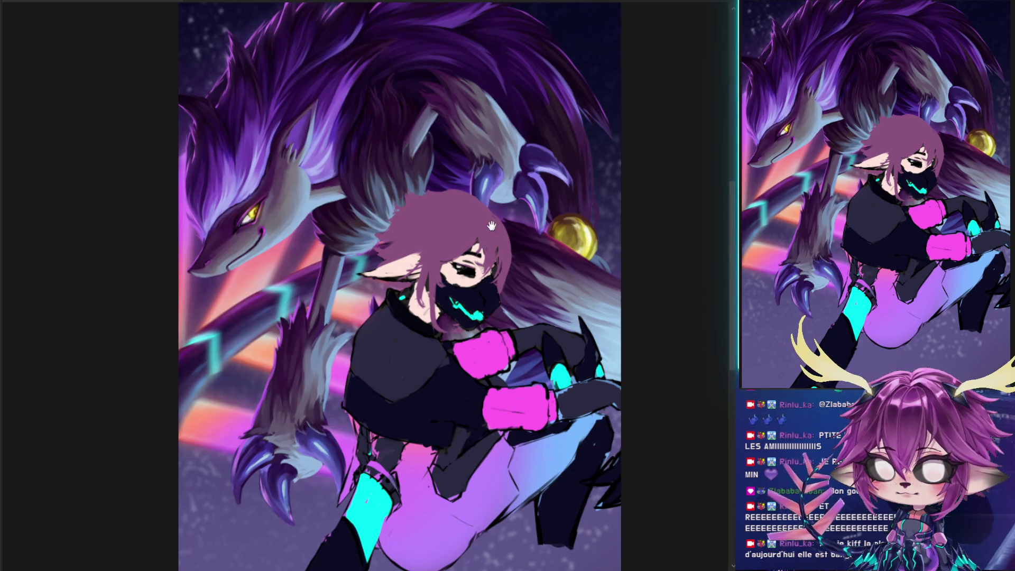
Hide the dark neck and leg shading, toggle the neon stripes off and on, then preview in grayscale
drag(491, 226, 469, 238)
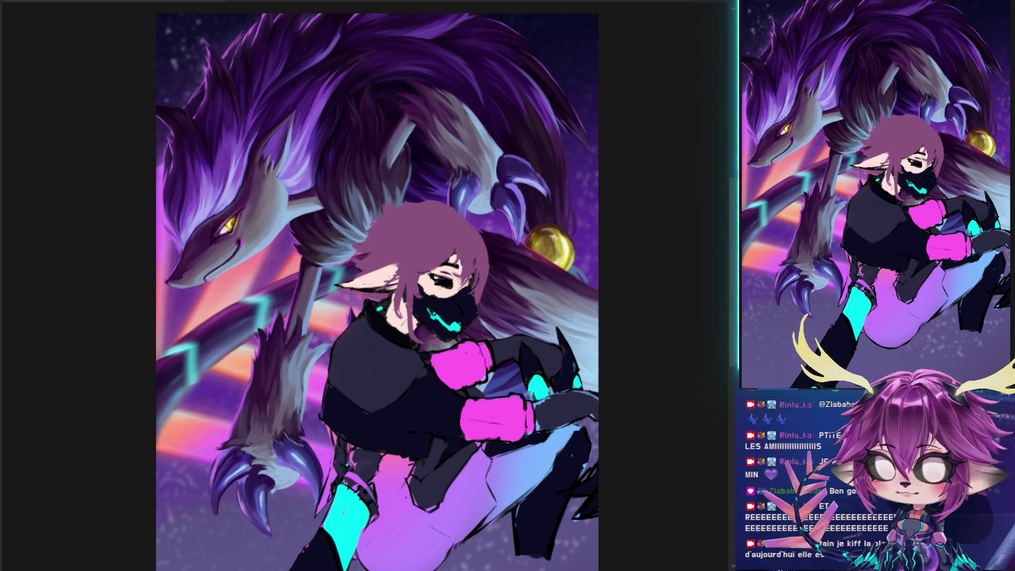
key(ctrl+z)
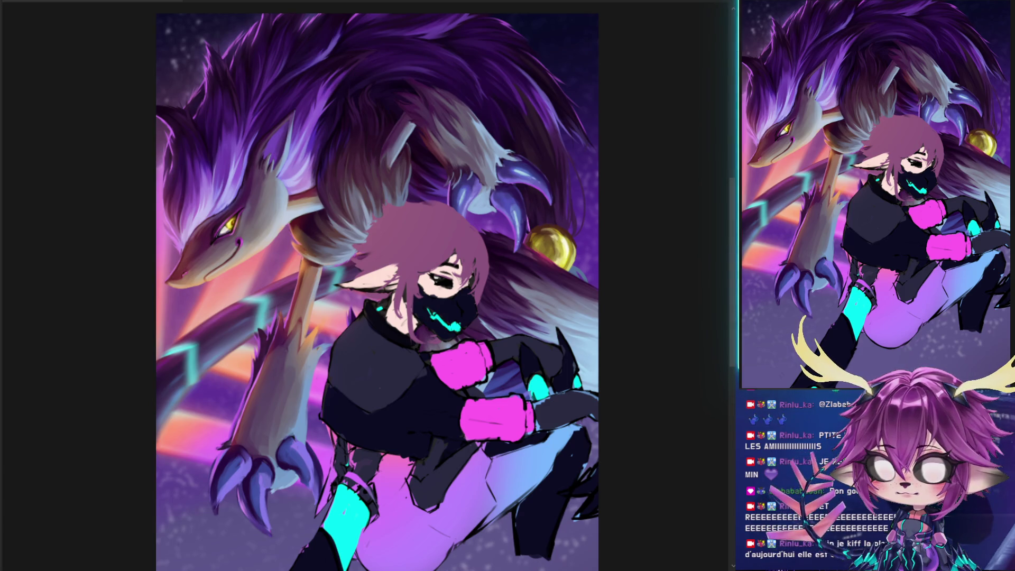
key(Delete)
key(ctrl+z)
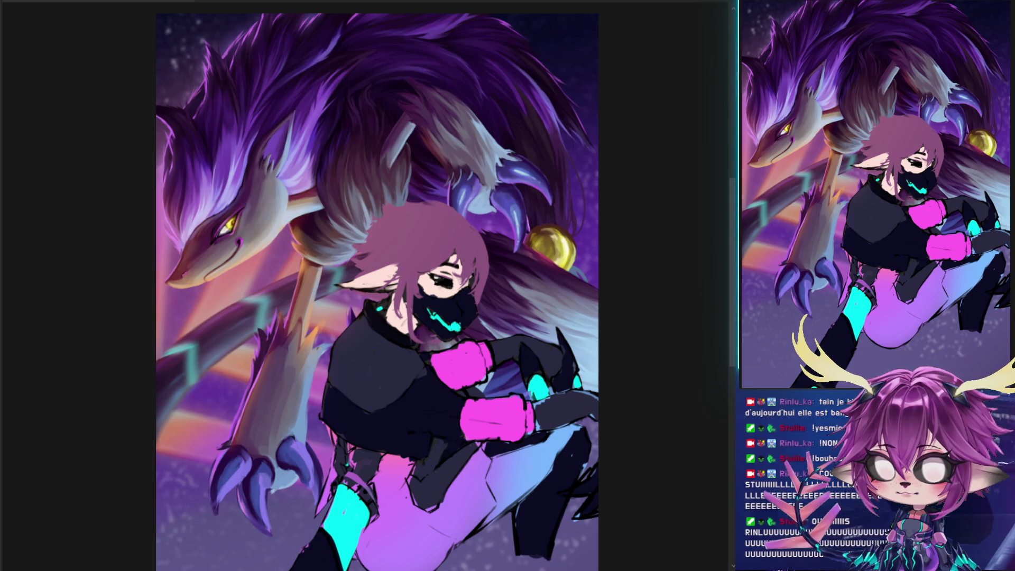
key(ctrl+y)
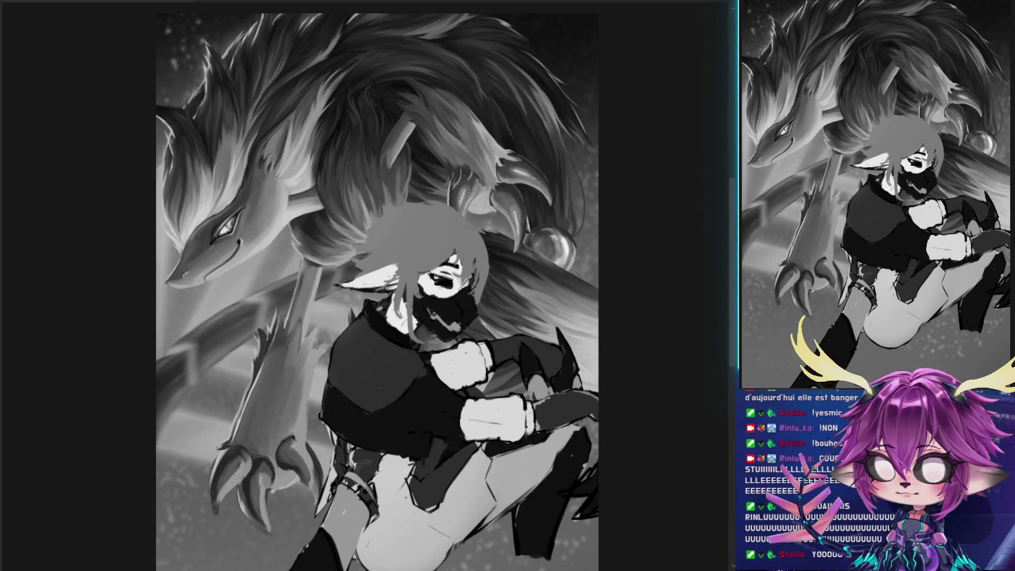
Toggle between grayscale and colour to check values, and compare the leg fur via undo/redo
key(ctrl+y)
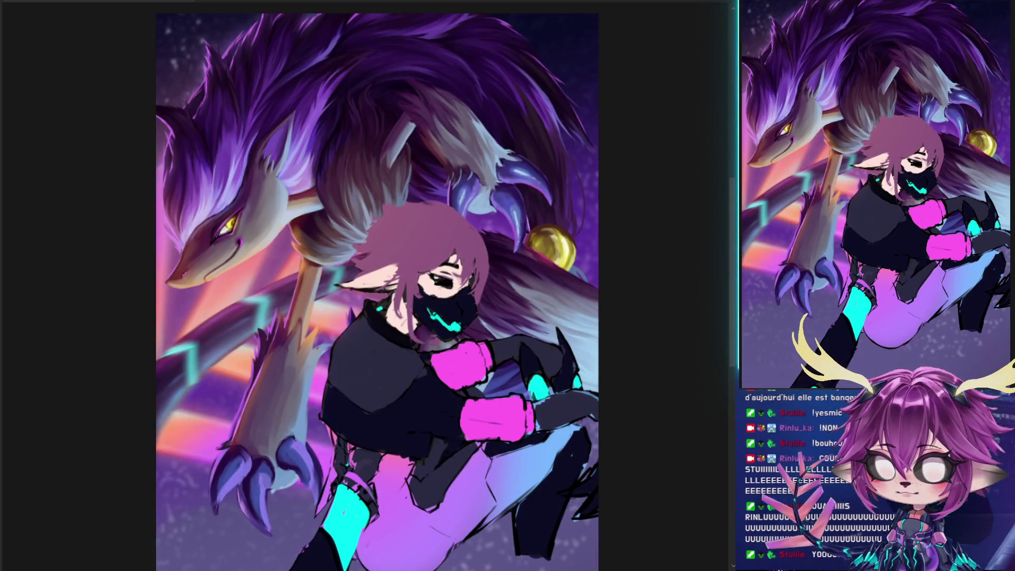
key(ctrl+y)
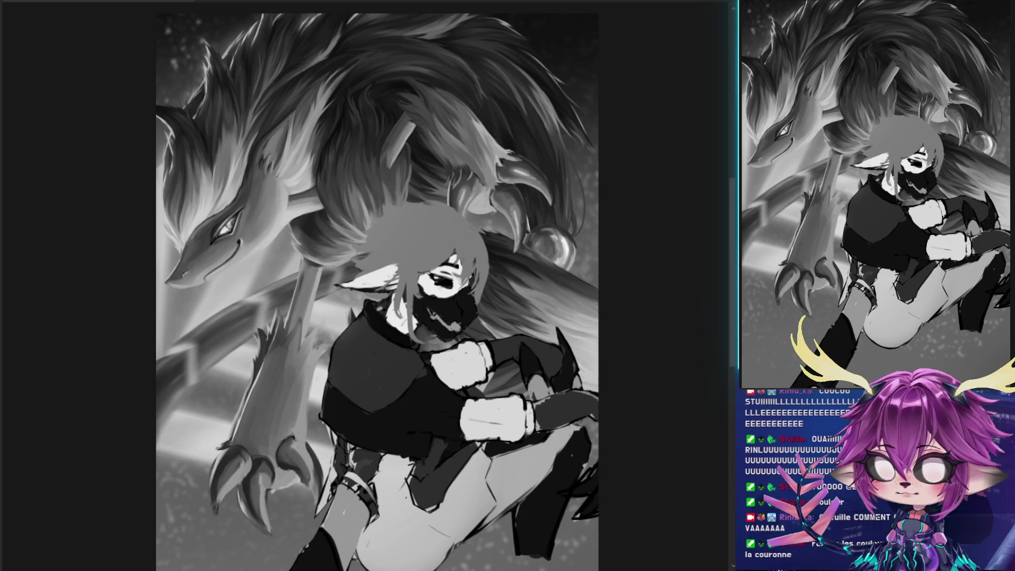
key(ctrl+y)
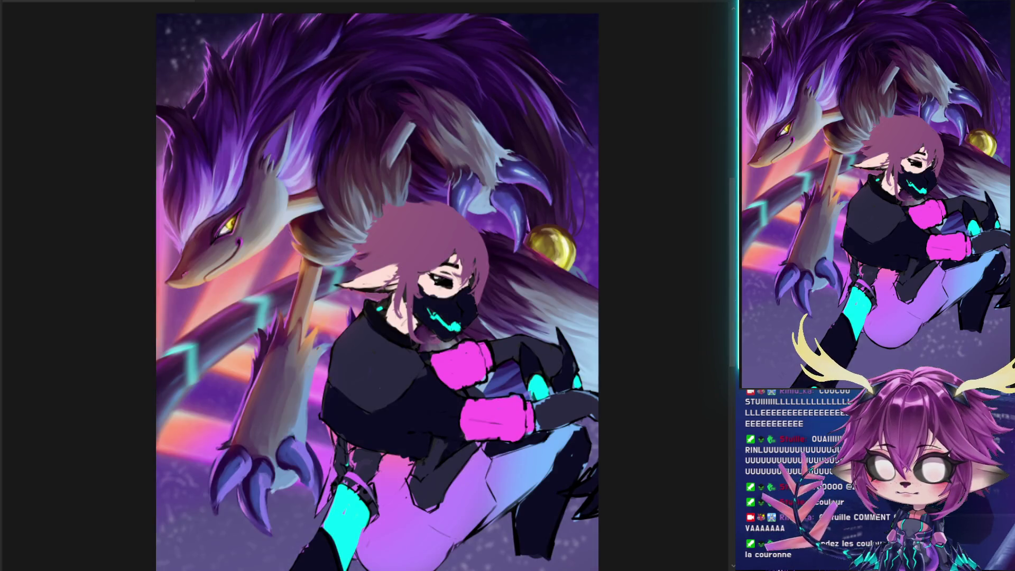
key(ctrl+y)
key(ctrl+y)
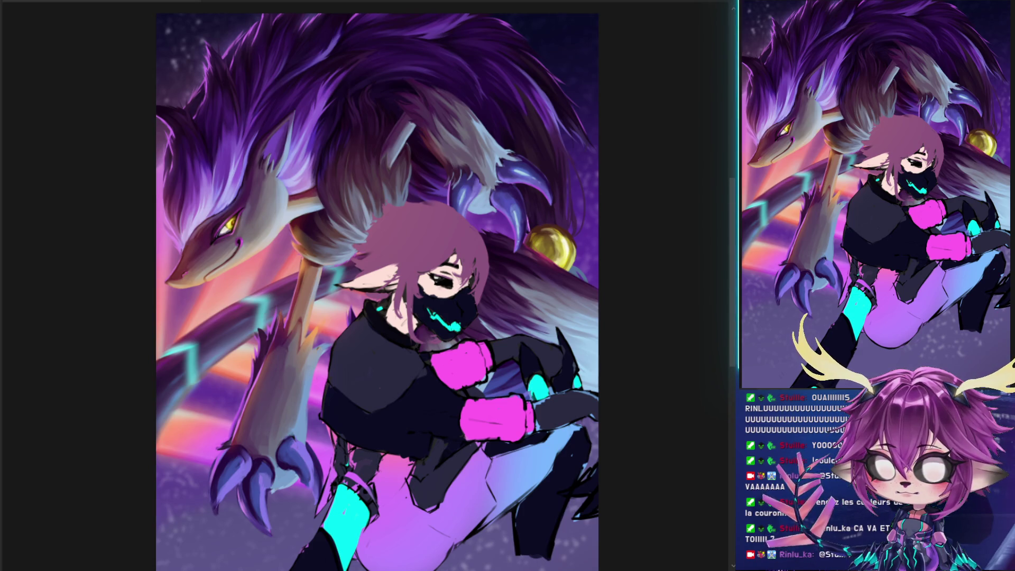
key(ctrl+z)
key(ctrl+shift+z)
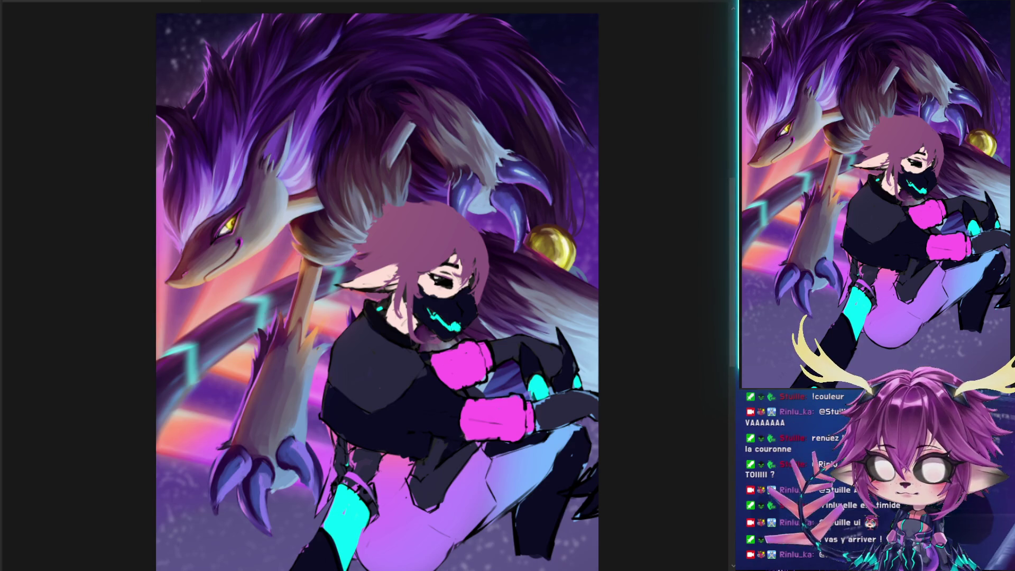
Paint darker purple over the large pink beams on the left, then check values in greyscale
drag(179, 297, 222, 402)
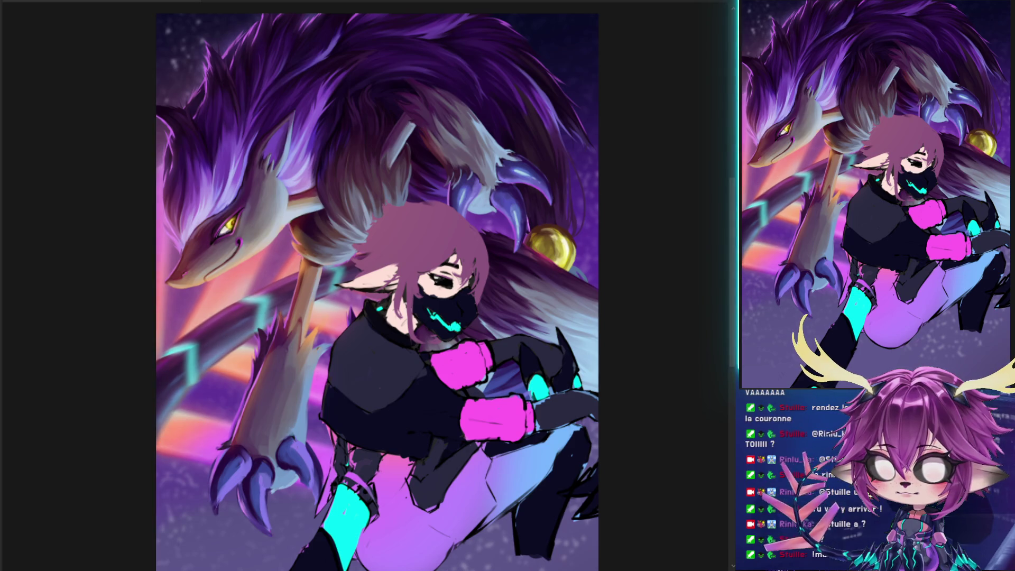
key(ctrl+shift+z)
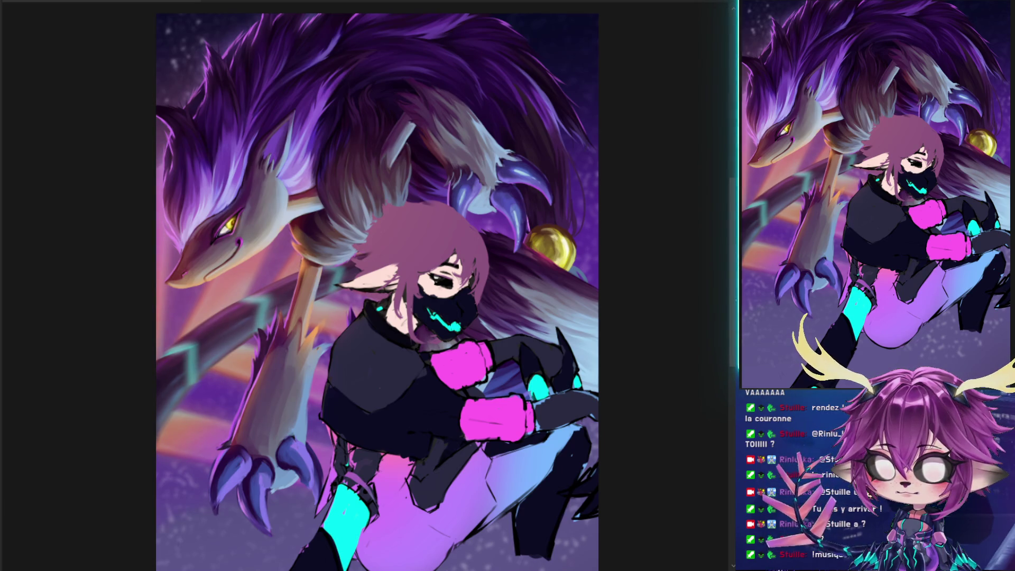
key(ctrl+y)
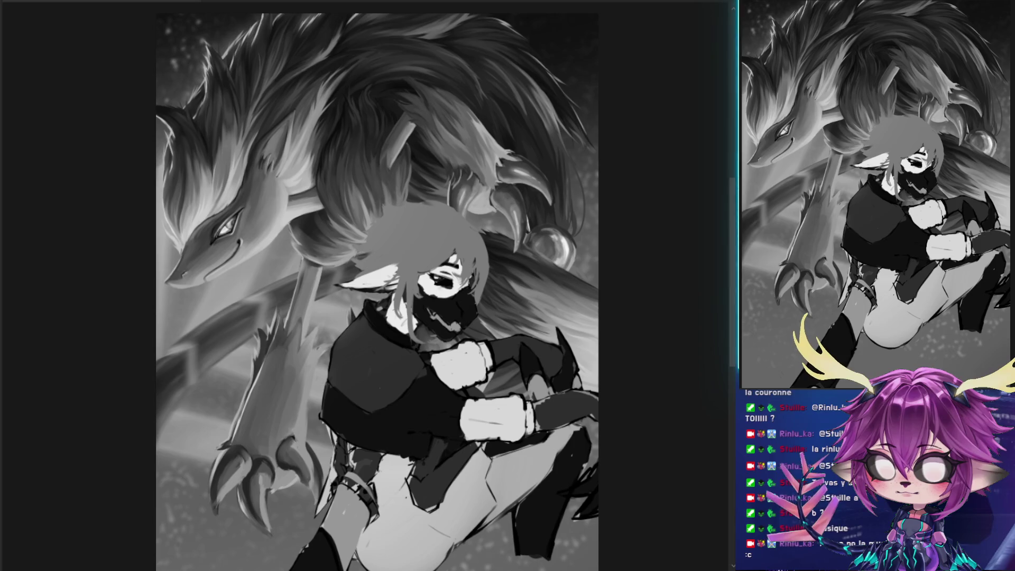
Restore the furry leg version, paint fur over the claw and wrist, then return to full colour
key(ctrl+z)
key(ctrl+z)
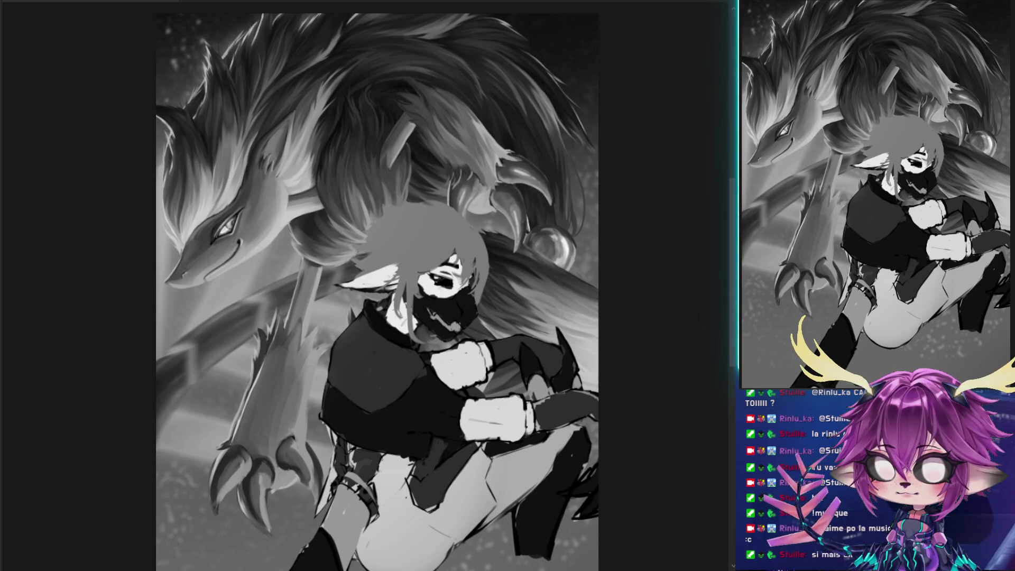
mouse_move(231, 453)
mouse_down()
mouse_move(227, 443)
mouse_move(284, 478)
mouse_move(290, 290)
mouse_move(307, 283)
mouse_move(306, 233)
mouse_move(317, 227)
mouse_move(314, 240)
mouse_up()
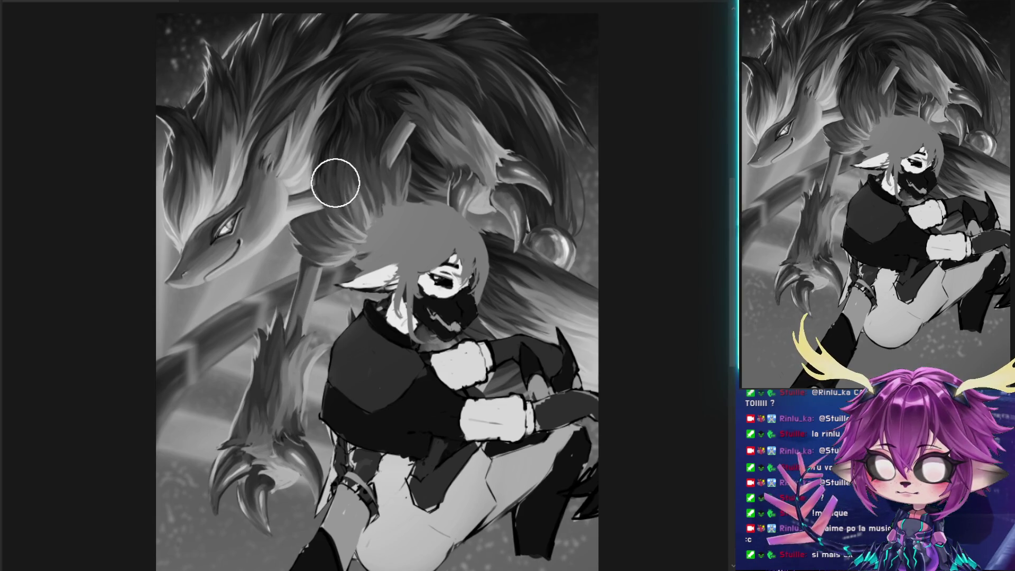
key(ctrl+y)
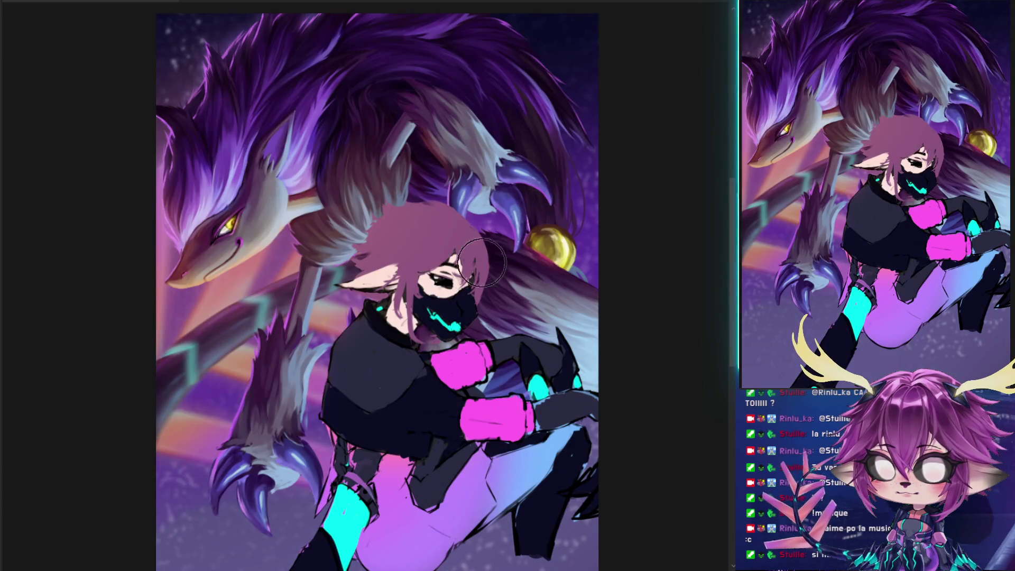
Paint darker fur strokes on the creature's neck and sample a lighter neck fur colour
mouse_move(345, 217)
mouse_down()
mouse_move(351, 170)
mouse_move(373, 135)
mouse_move(358, 186)
mouse_move(351, 169)
mouse_move(362, 178)
mouse_move(388, 170)
mouse_move(387, 154)
mouse_up()
alt+click(357, 181)
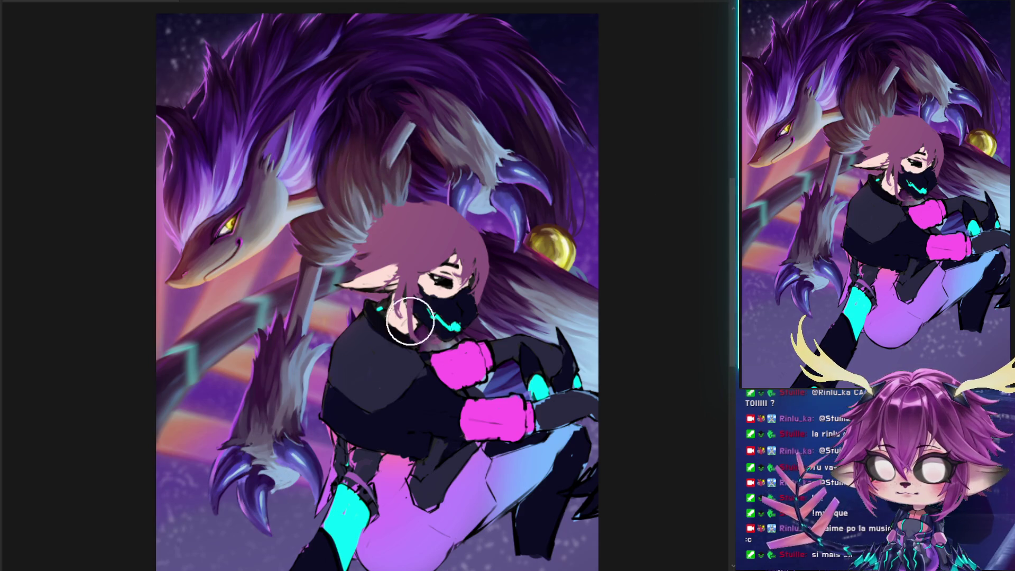
scroll(283, 234, down, 1)
scroll(317, 286, up, 1)
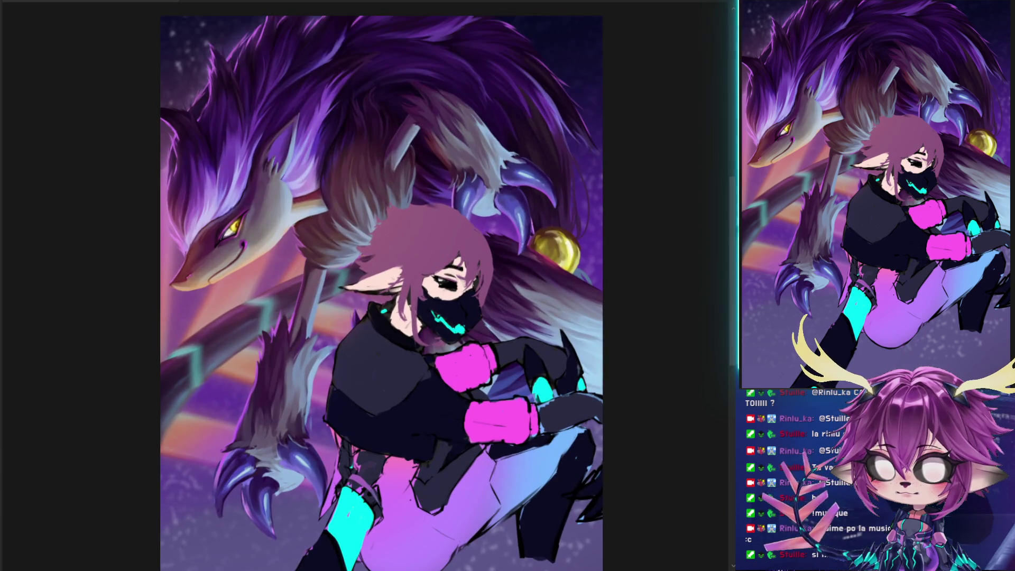
Compare the lower-left stripes with undo/redo, adjust the brush size and reposition the view
key(ctrl+z)
key(ctrl+shift+z)
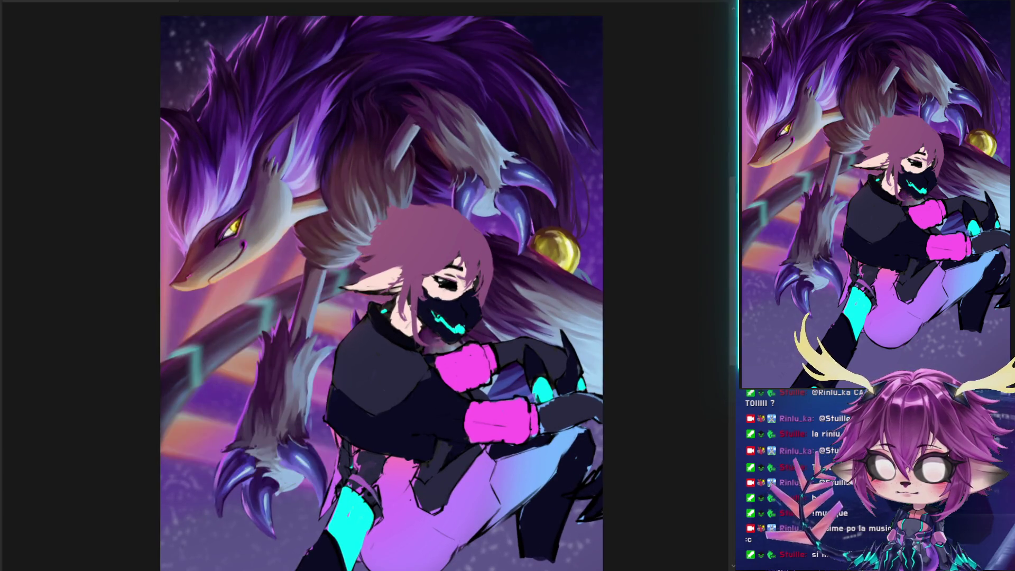
drag(412, 241, 401, 229)
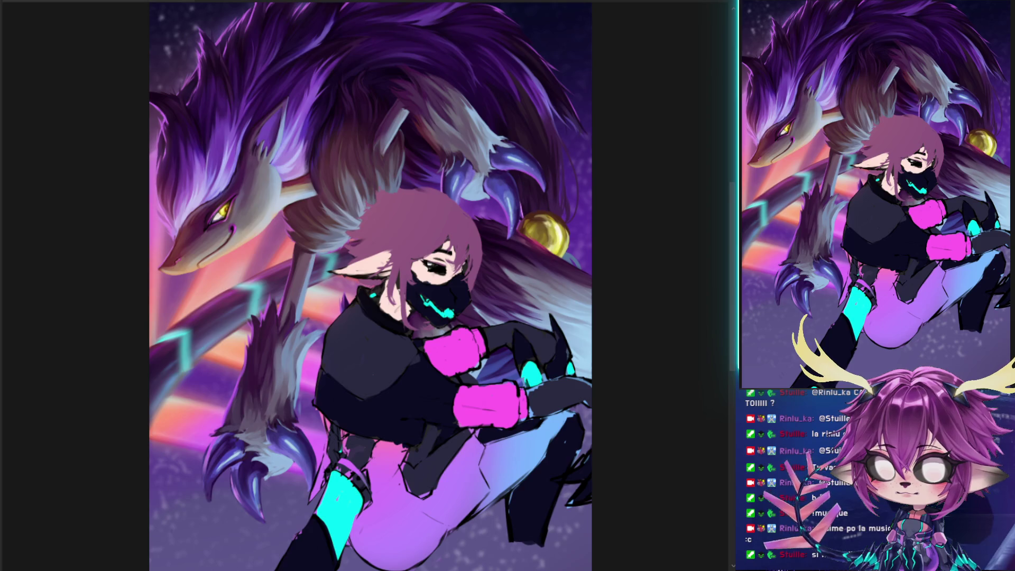
drag(249, 245, 245, 261)
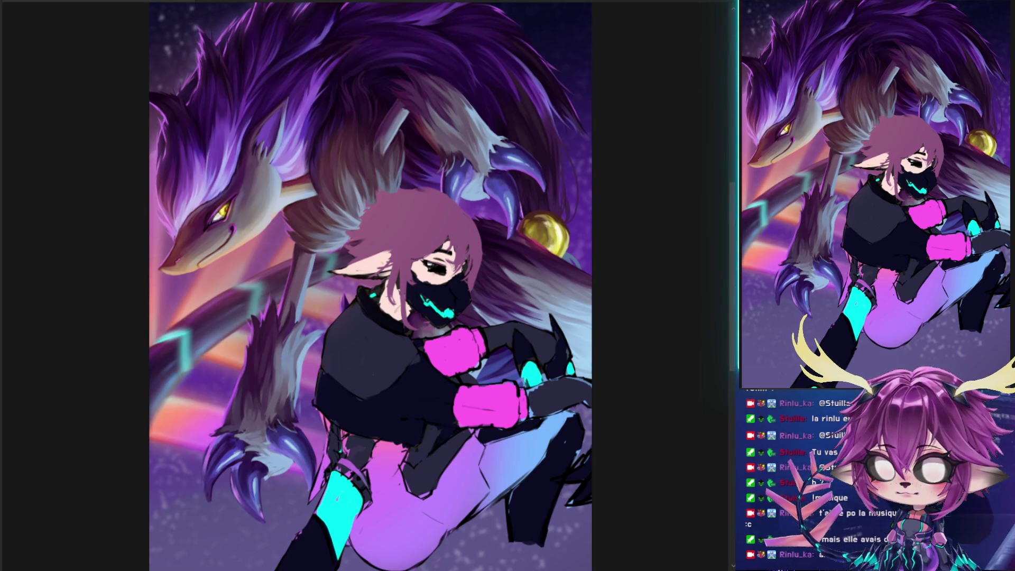
scroll(407, 249, down, 1)
drag(421, 224, 413, 252)
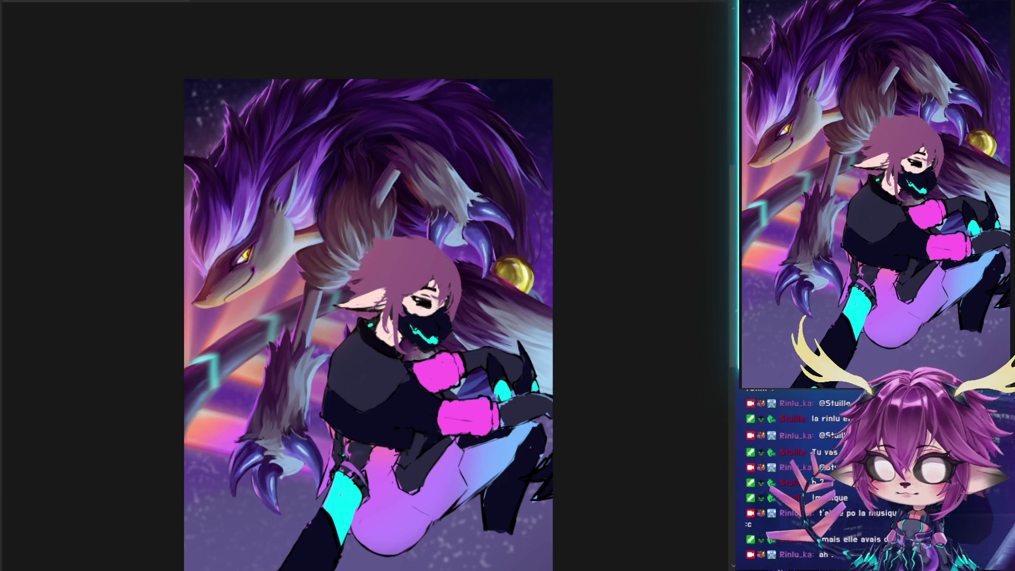
scroll(608, 324, down, 2)
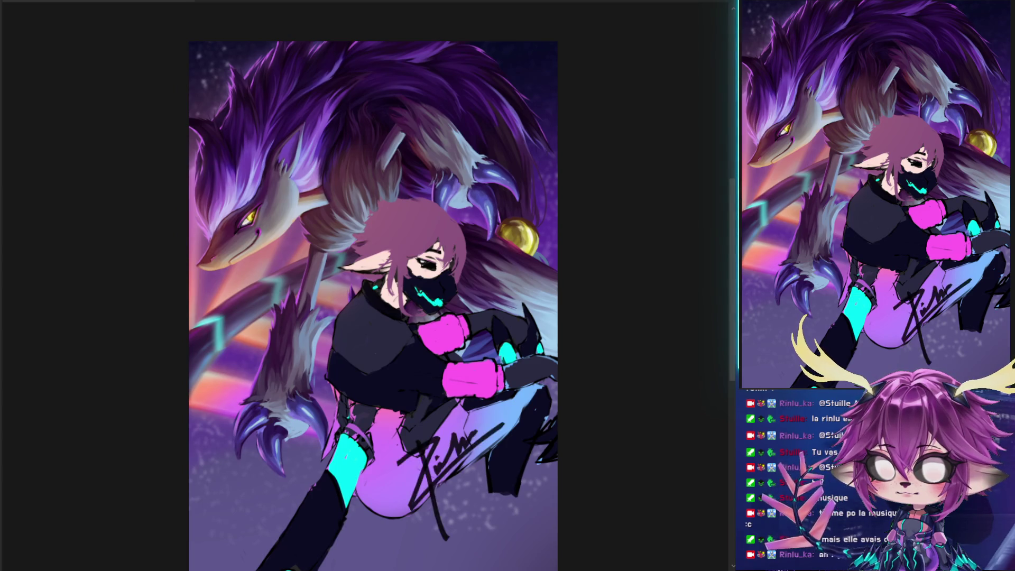
key(ctrl+y)
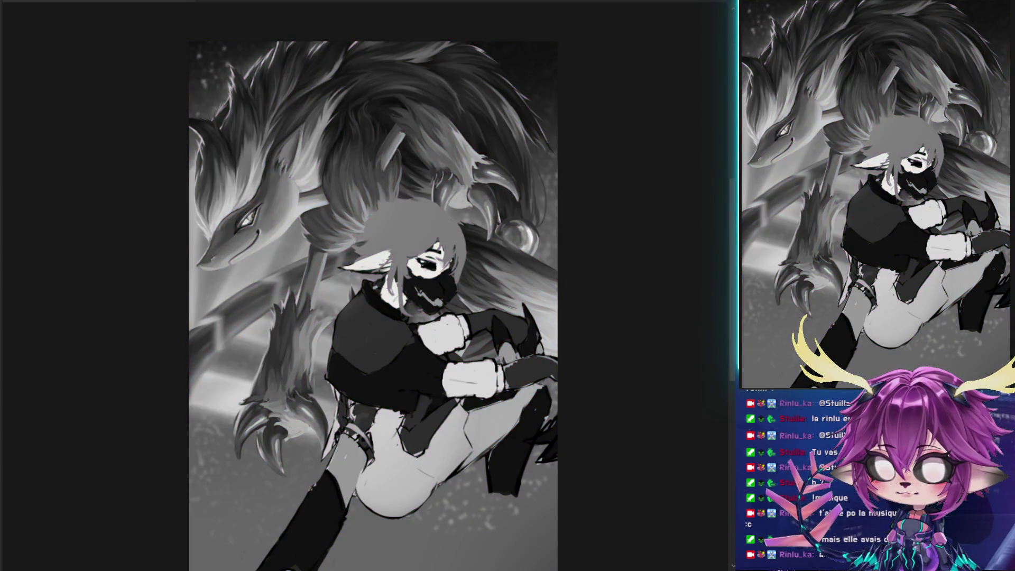
key(ctrl+y)
key(ctrl+y)
key(ctrl+y)
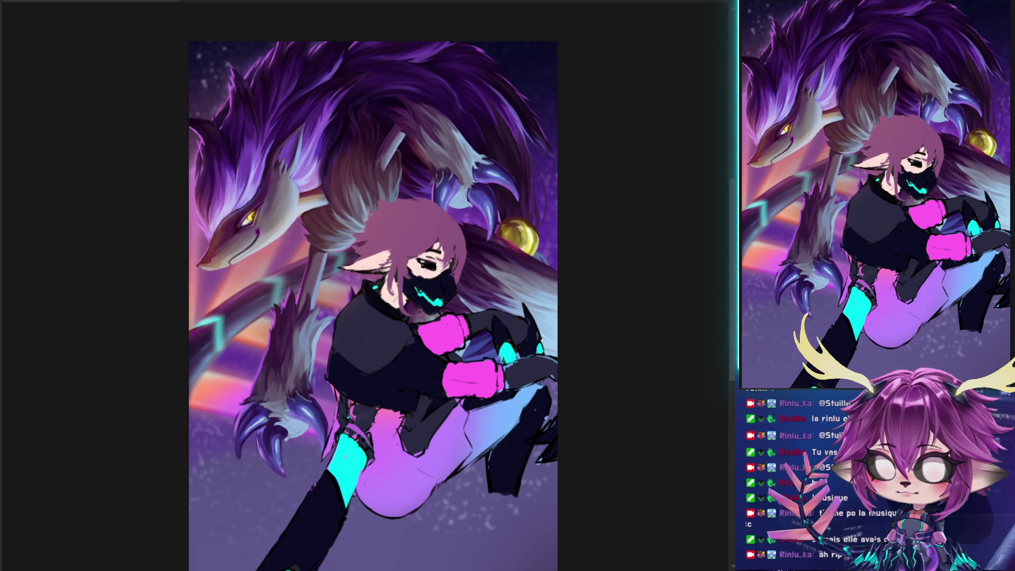
Brush pink light across the neck, lasso around the eye, and paint fur and reddish shading over the teal stripe
drag(212, 339, 285, 190)
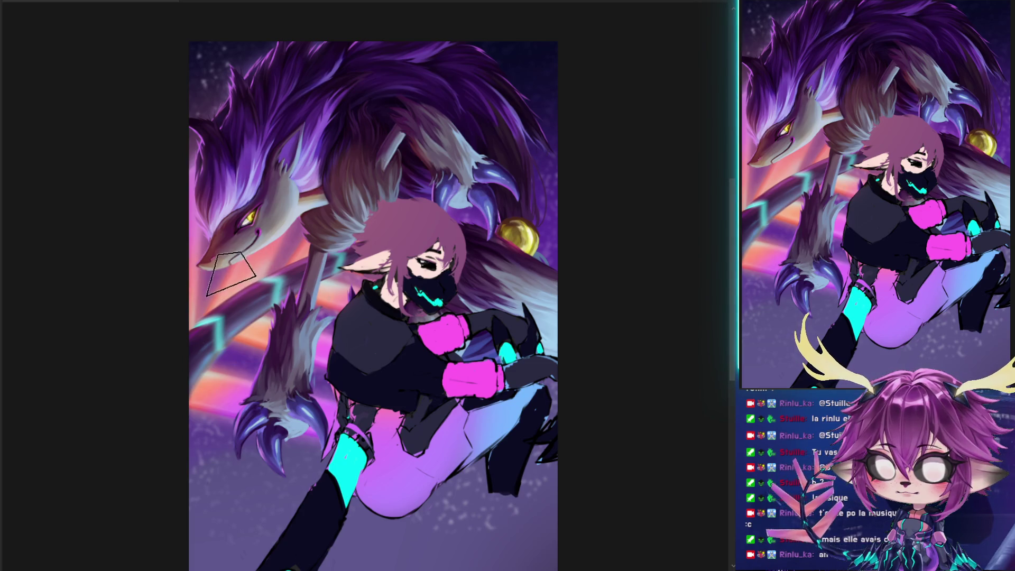
drag(252, 195, 240, 235)
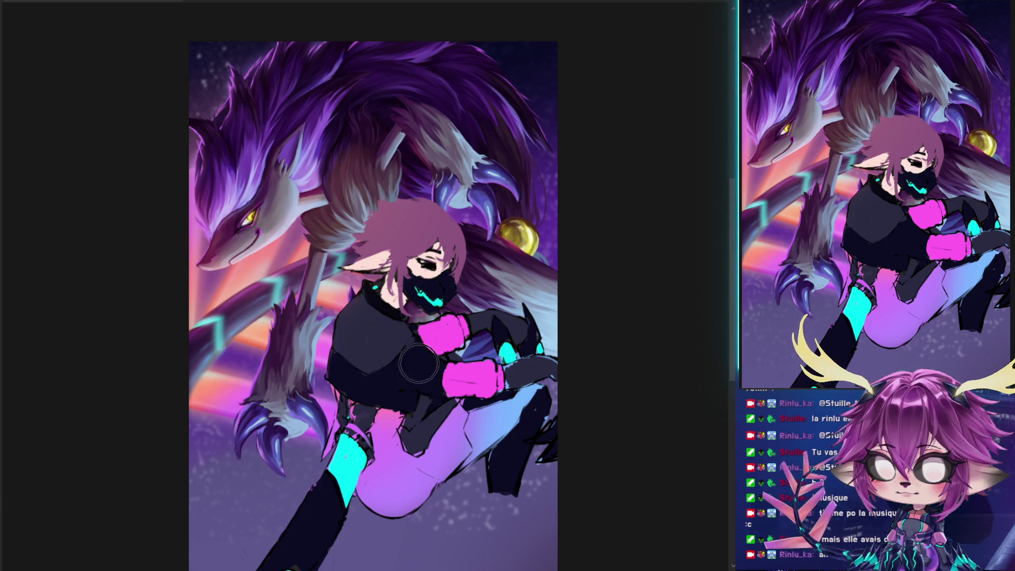
drag(259, 319, 256, 324)
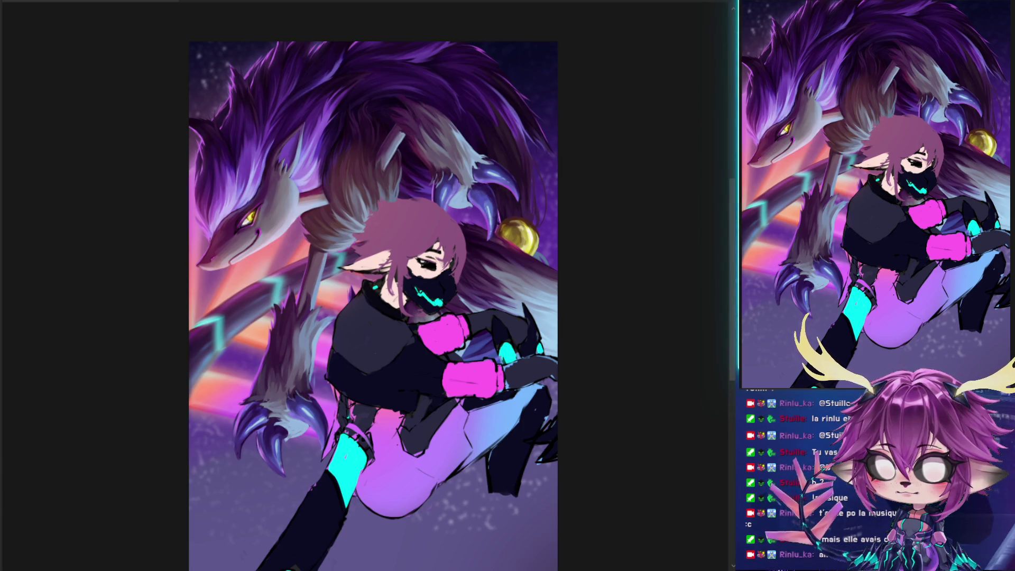
alt+right_click(279, 331)
mouse_move(255, 385)
mouse_down()
mouse_move(284, 301)
mouse_move(299, 299)
mouse_move(312, 238)
mouse_move(328, 225)
mouse_up()
alt+right_click(328, 224)
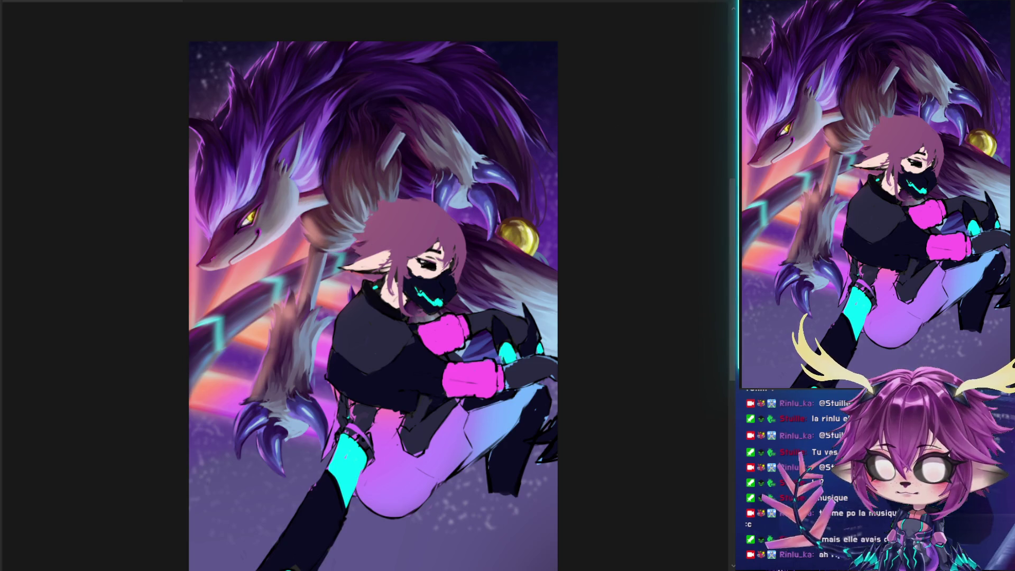
drag(317, 222, 256, 391)
Paint reddish-pink shading down the creature's fur and tail, checking it with undo/redo
drag(312, 259, 270, 330)
drag(317, 222, 259, 391)
drag(304, 275, 269, 338)
drag(318, 222, 265, 381)
key(ctrl+z)
key(ctrl+shift+z)
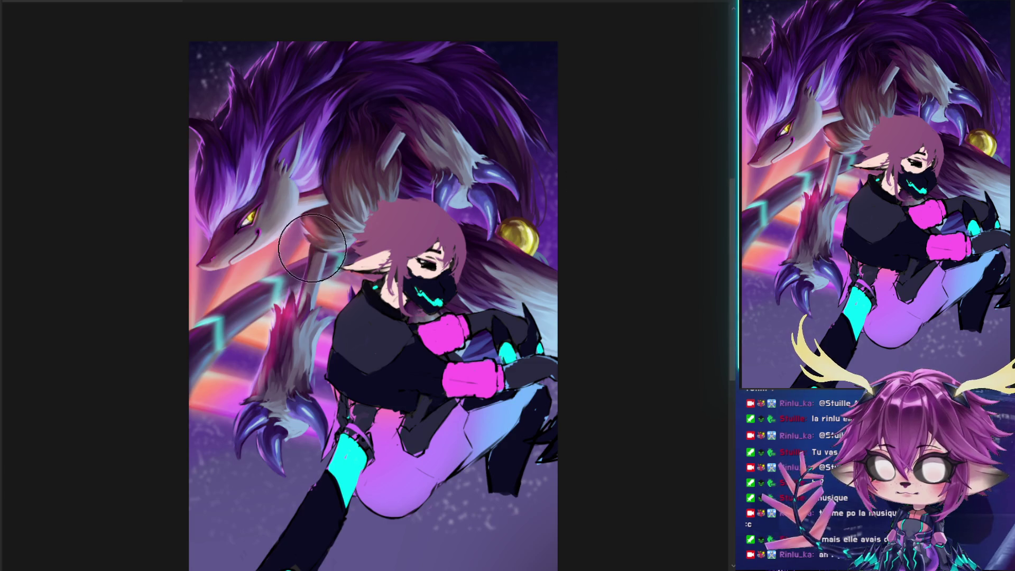
Add a red glow on the creature's neck and a lighter stroke on the fur tuft
drag(308, 230, 319, 239)
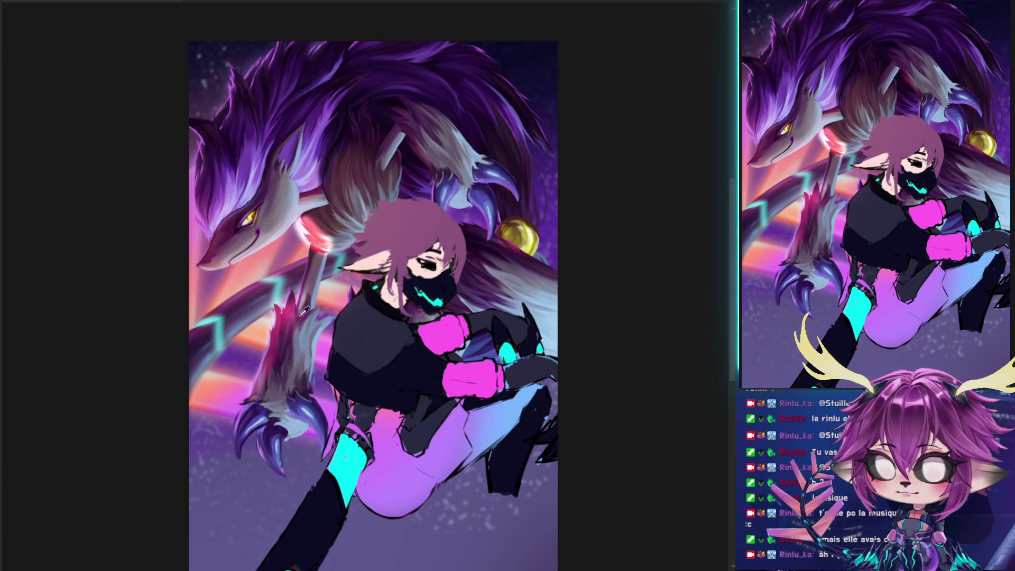
mouse_move(264, 365)
mouse_down()
mouse_move(237, 430)
mouse_move(285, 318)
mouse_up()
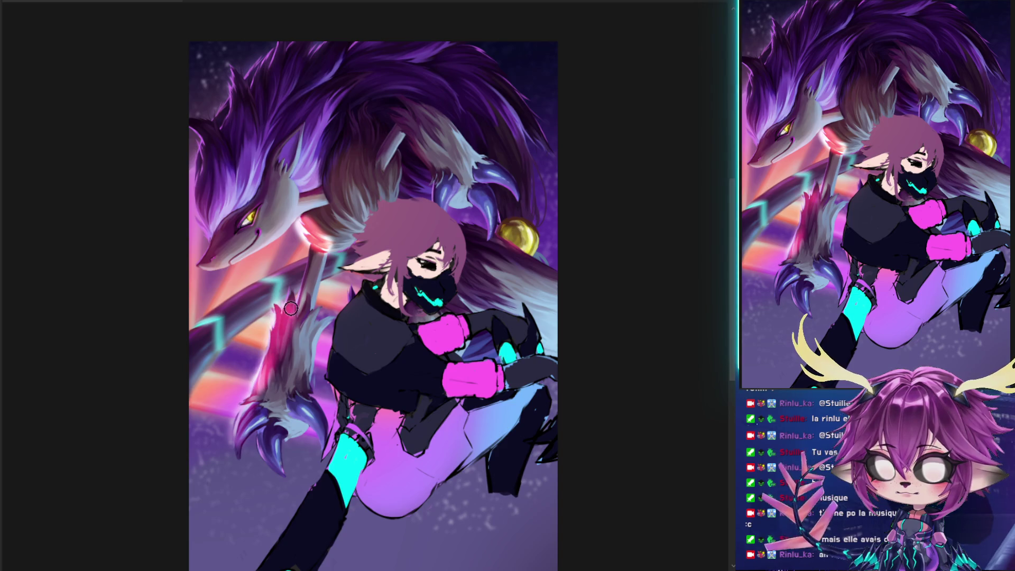
mouse_move(277, 226)
mouse_down()
mouse_move(349, 256)
mouse_move(311, 209)
mouse_up()
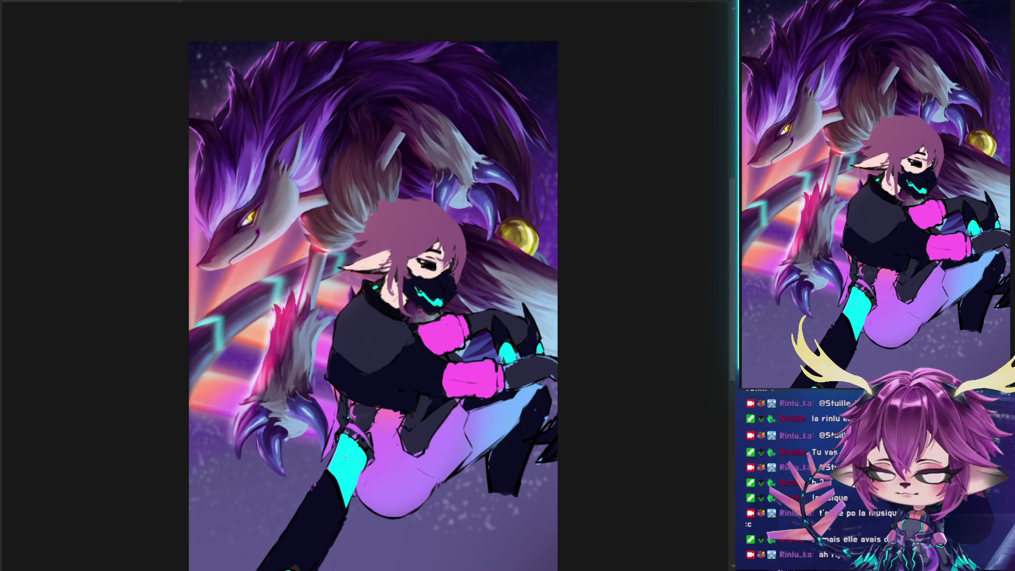
Compare the head and tail fur before and after, keeping the pink tail strokes
key(ctrl+z)
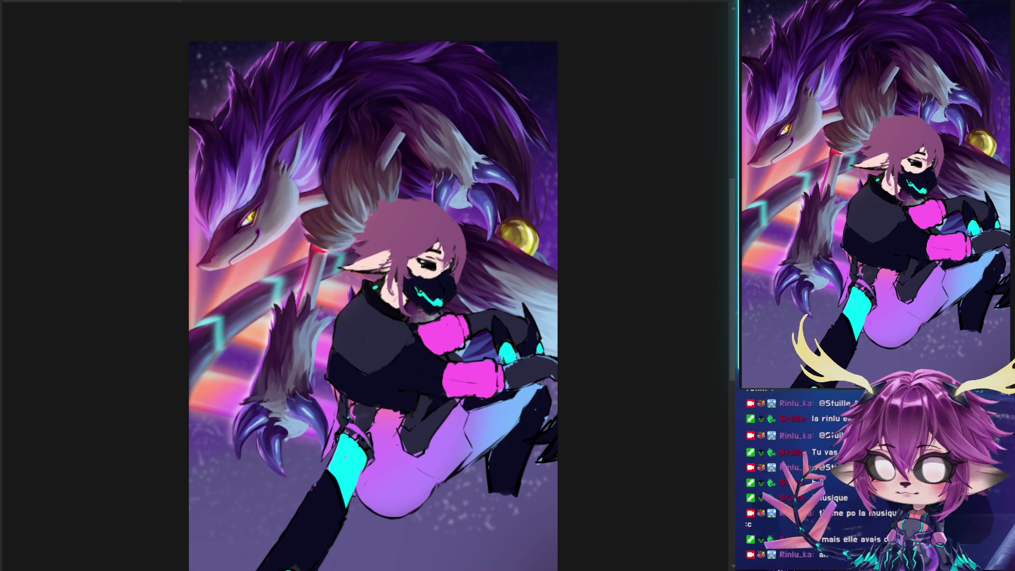
key(ctrl+shift+z)
key(ctrl+z)
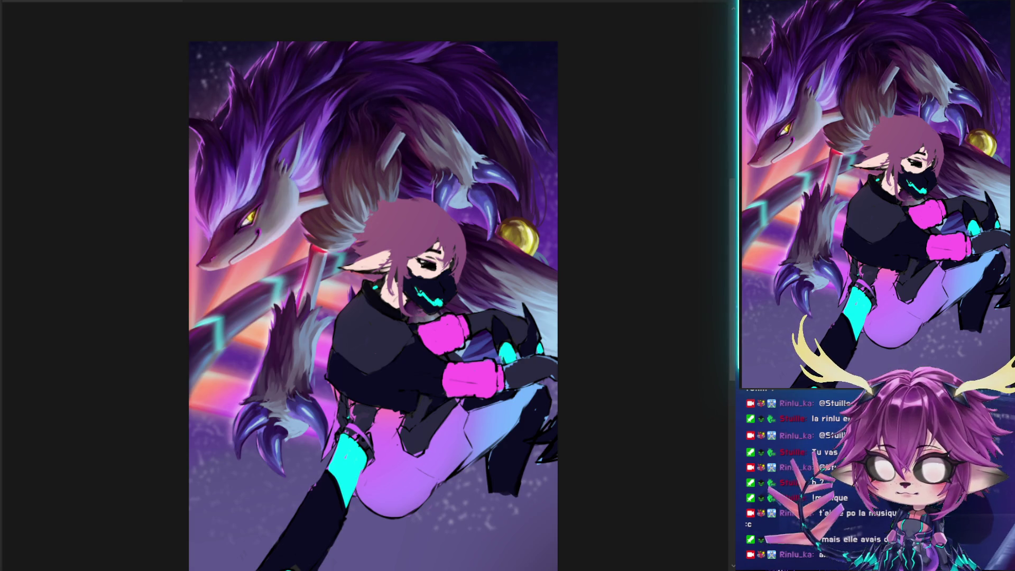
key(ctrl+z)
key(ctrl+shift+z)
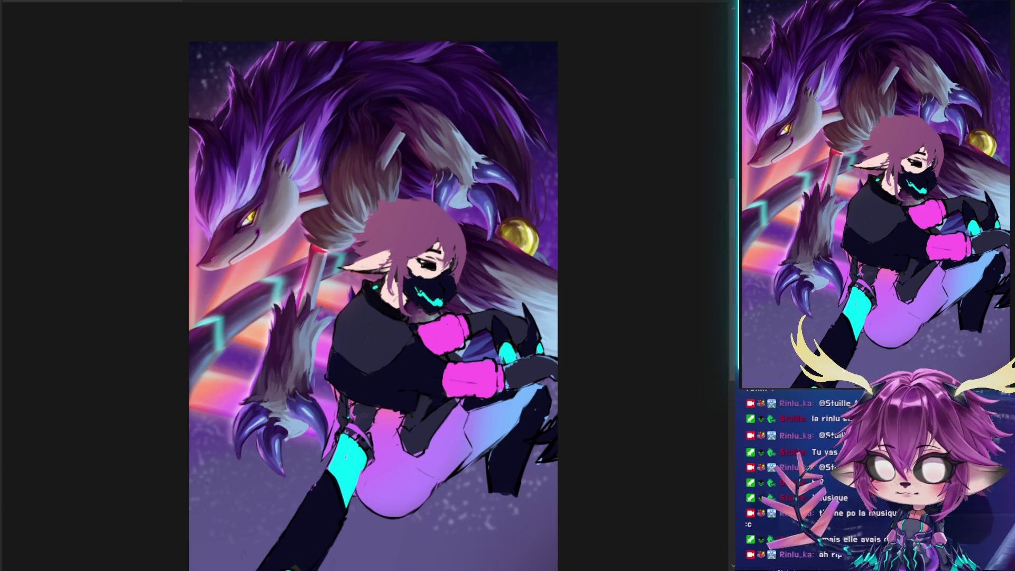
key(ctrl+z)
key(ctrl+z)
key(ctrl+shift+z)
key(ctrl+shift+z)
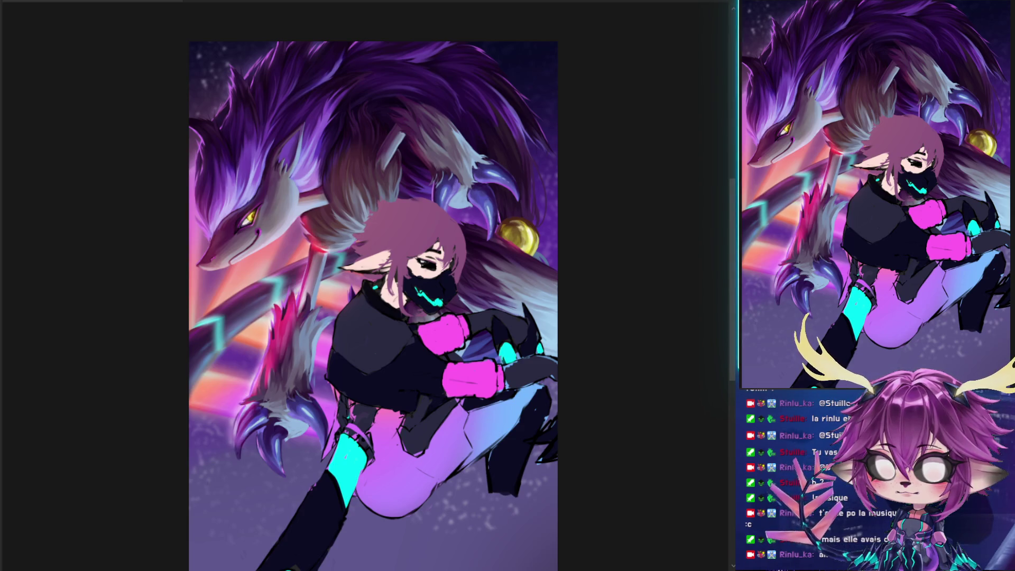
key(ctrl+shift+z)
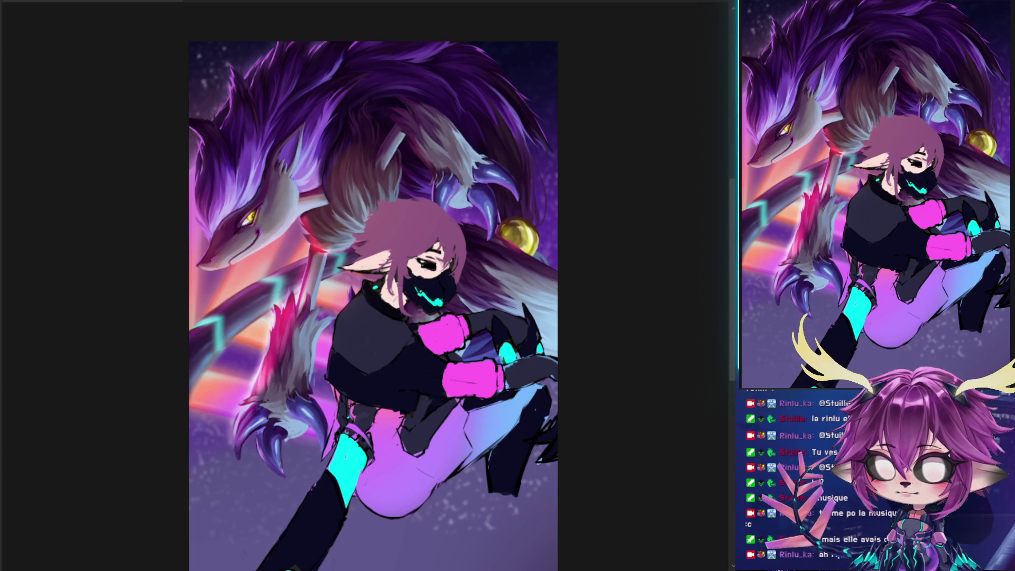
key(ctrl+z)
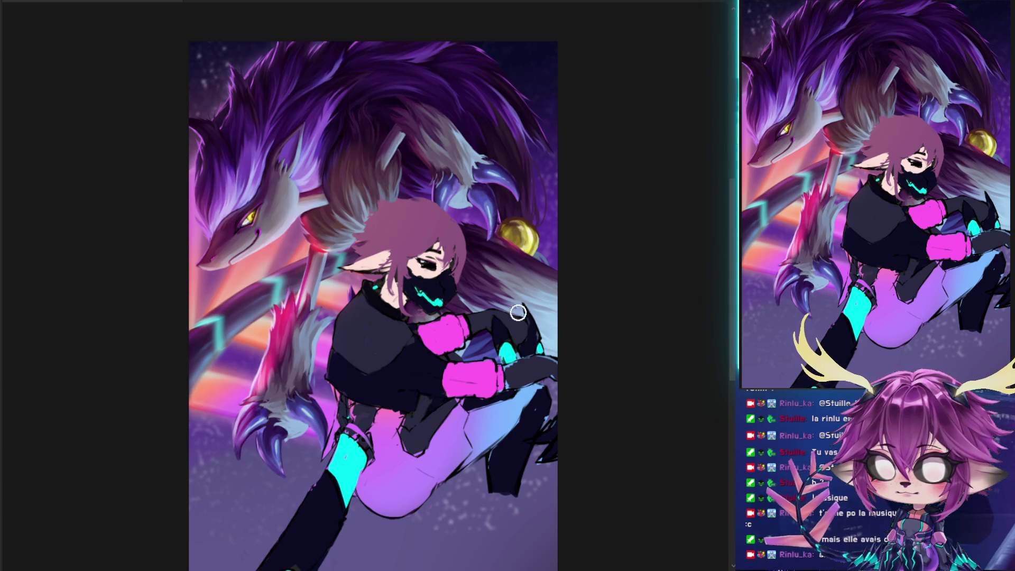
Brighten fur by the red glow, repaint the arm fur, dab the claw, then check values in grayscale
mouse_move(307, 240)
mouse_down()
mouse_move(314, 253)
mouse_move(309, 233)
mouse_move(341, 220)
mouse_move(348, 232)
mouse_move(317, 237)
mouse_move(359, 249)
mouse_up()
mouse_move(291, 317)
mouse_down()
mouse_move(286, 386)
mouse_move(298, 322)
mouse_move(229, 472)
mouse_move(249, 418)
mouse_move(240, 455)
mouse_move(252, 426)
mouse_move(269, 460)
mouse_move(266, 440)
mouse_up()
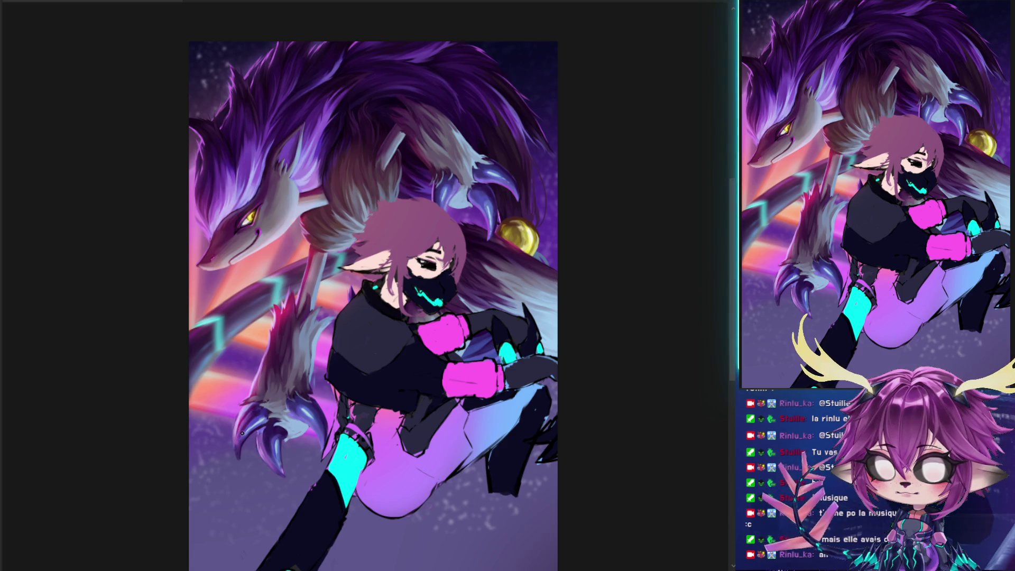
drag(267, 403, 236, 426)
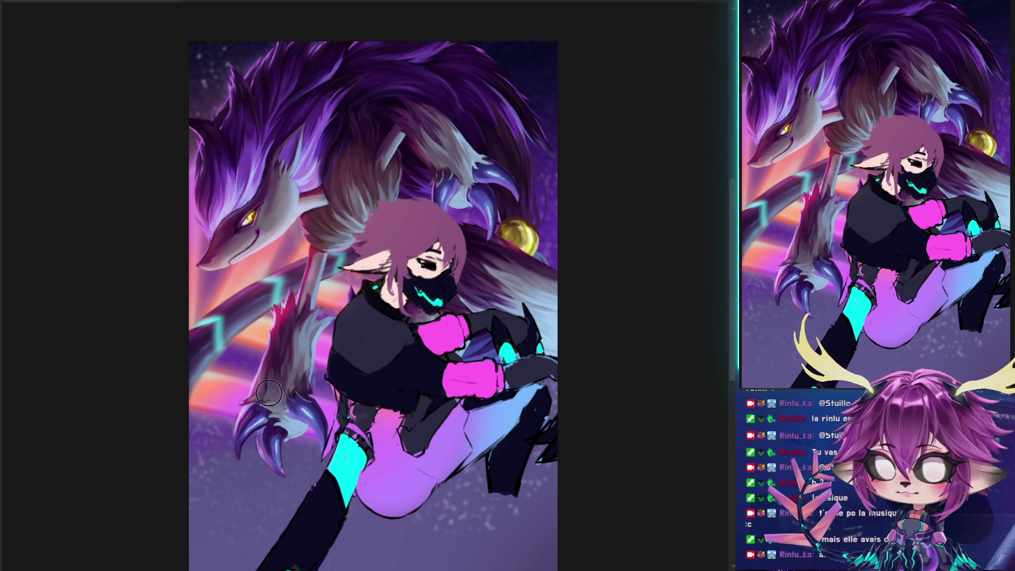
mouse_move(248, 365)
mouse_down()
mouse_move(270, 288)
mouse_move(260, 370)
mouse_move(268, 378)
mouse_move(275, 338)
mouse_move(286, 347)
mouse_move(283, 294)
mouse_move(276, 367)
mouse_move(279, 345)
mouse_move(254, 379)
mouse_move(248, 371)
mouse_move(262, 338)
mouse_move(251, 382)
mouse_move(261, 325)
mouse_move(276, 326)
mouse_move(299, 307)
mouse_move(302, 317)
mouse_move(284, 324)
mouse_move(295, 275)
mouse_up()
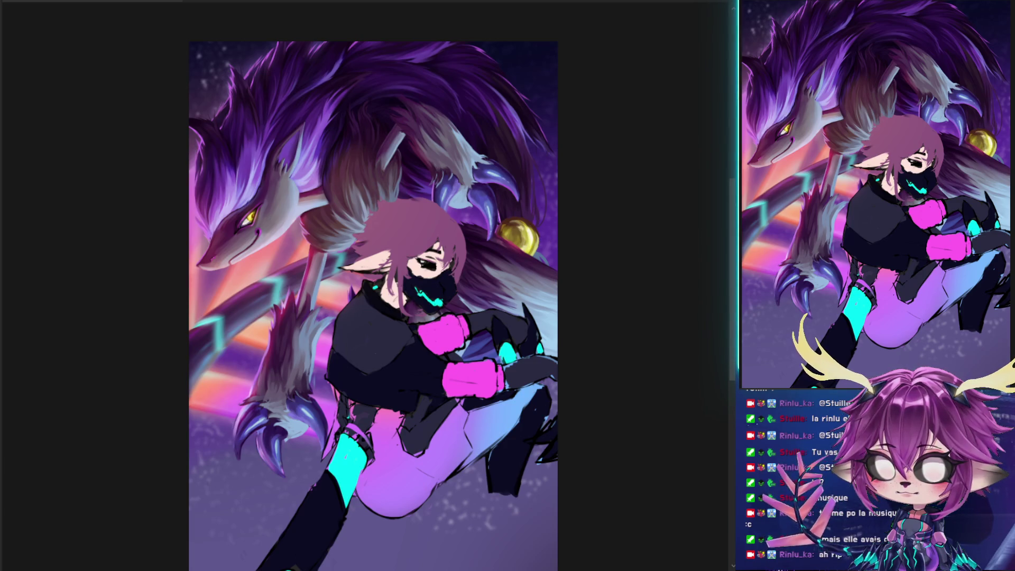
key(ctrl+y)
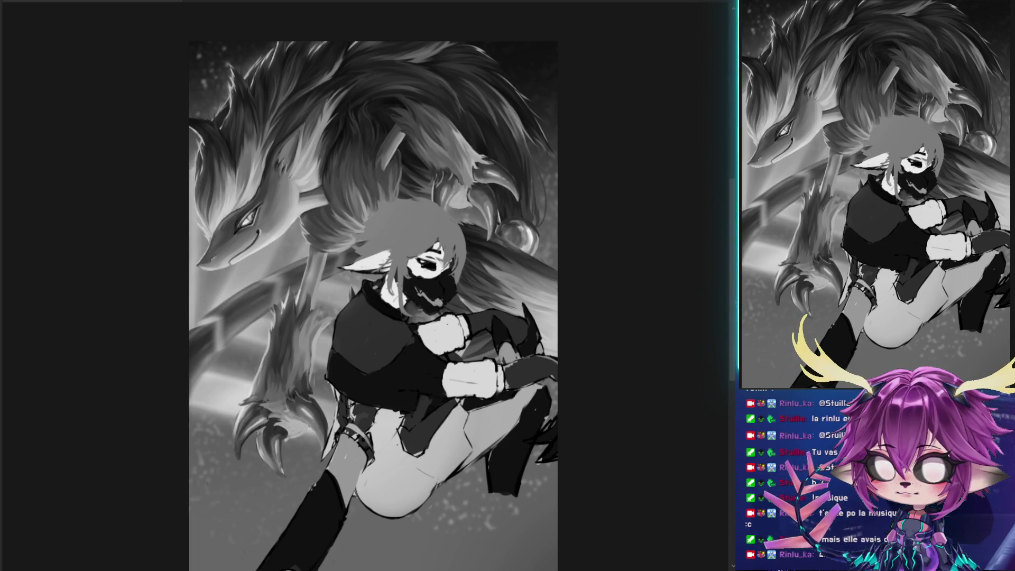
key(ctrl+y)
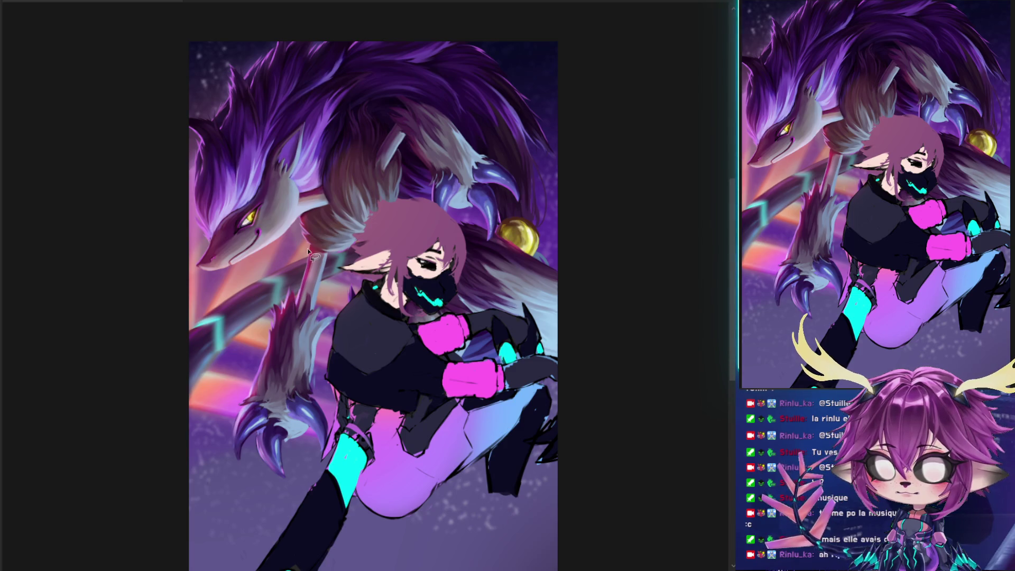
Lasso the fox's arm and dark leg, then compare a brighter, pinker forearm
mouse_move(333, 311)
mouse_down()
mouse_move(275, 544)
mouse_move(193, 370)
mouse_up()
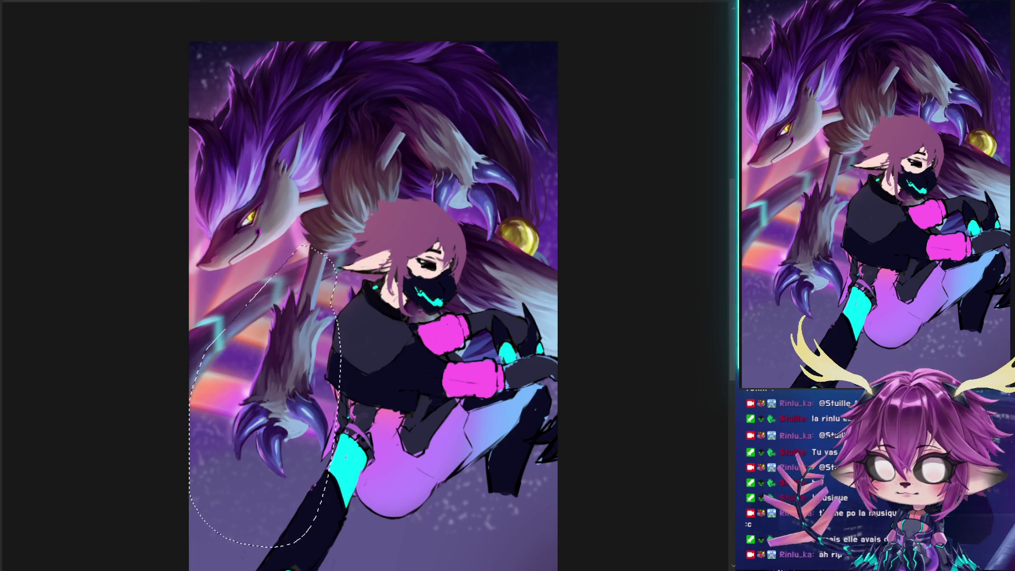
key(ctrl+shift+i)
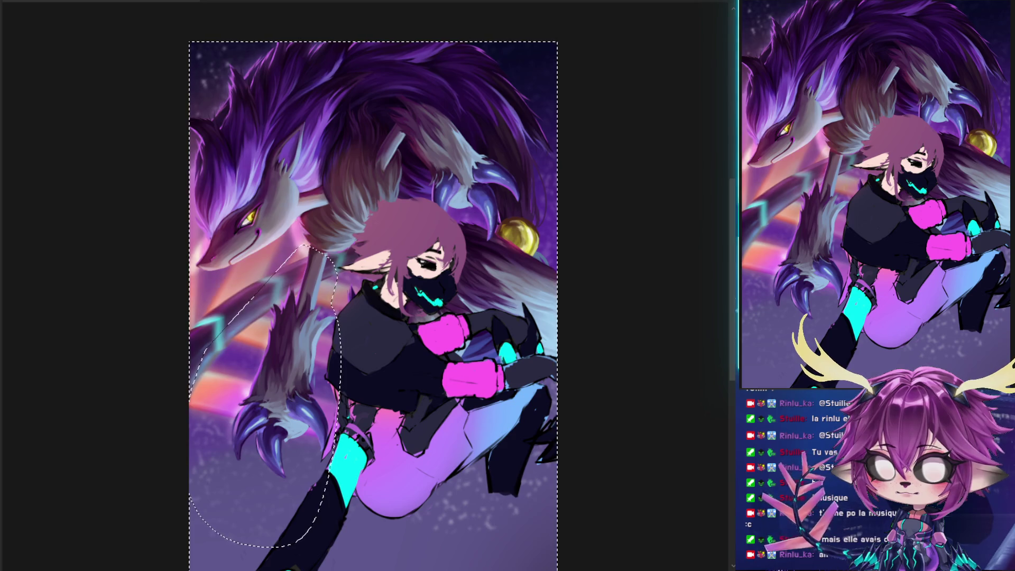
key(ctrl+d)
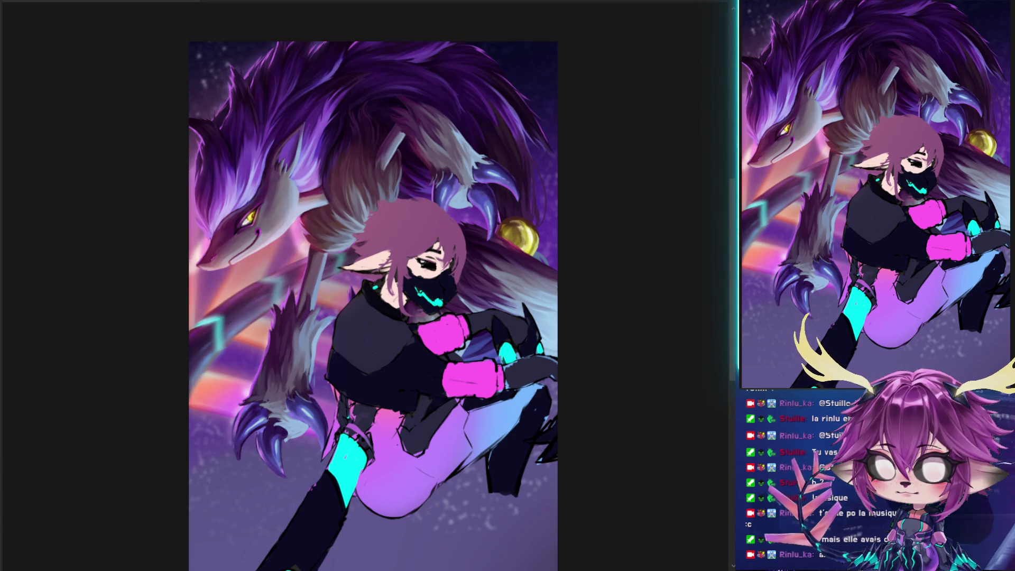
key(ctrl+z)
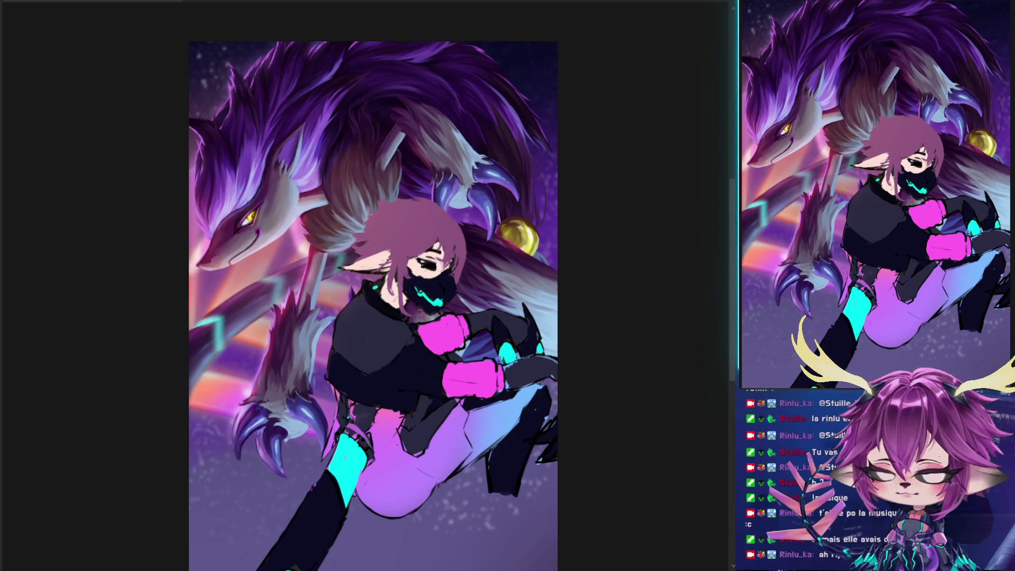
key(ctrl+shift+z)
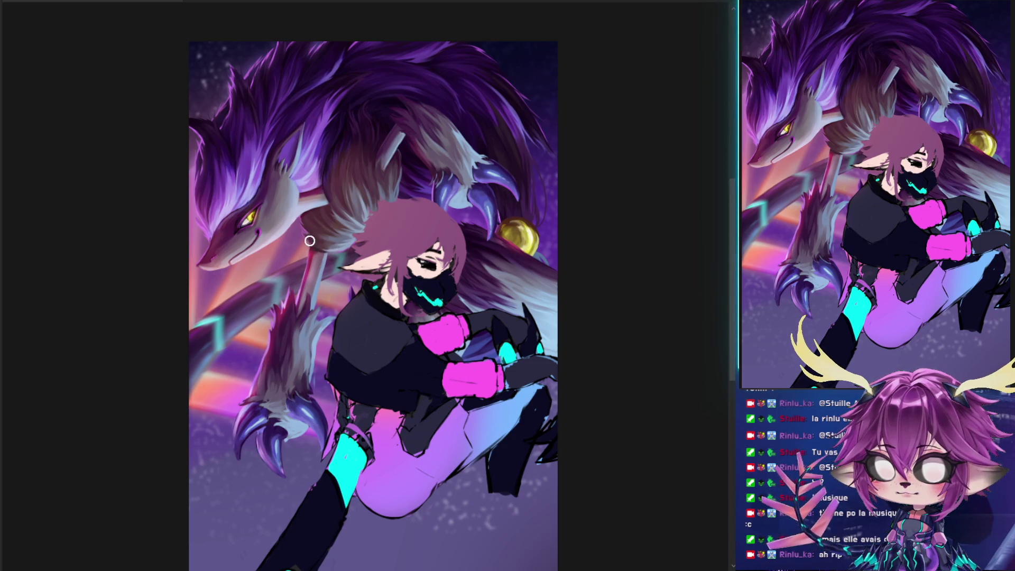
Undo the blurred smudge on the left fur and claws, keeping the fur arm visible
drag(318, 240, 330, 239)
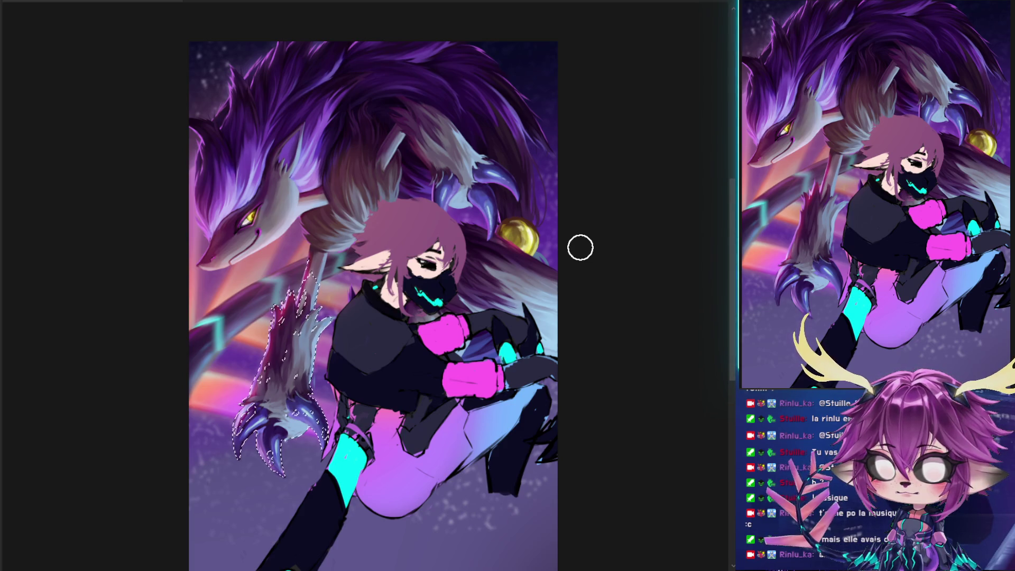
key(ctrl+d)
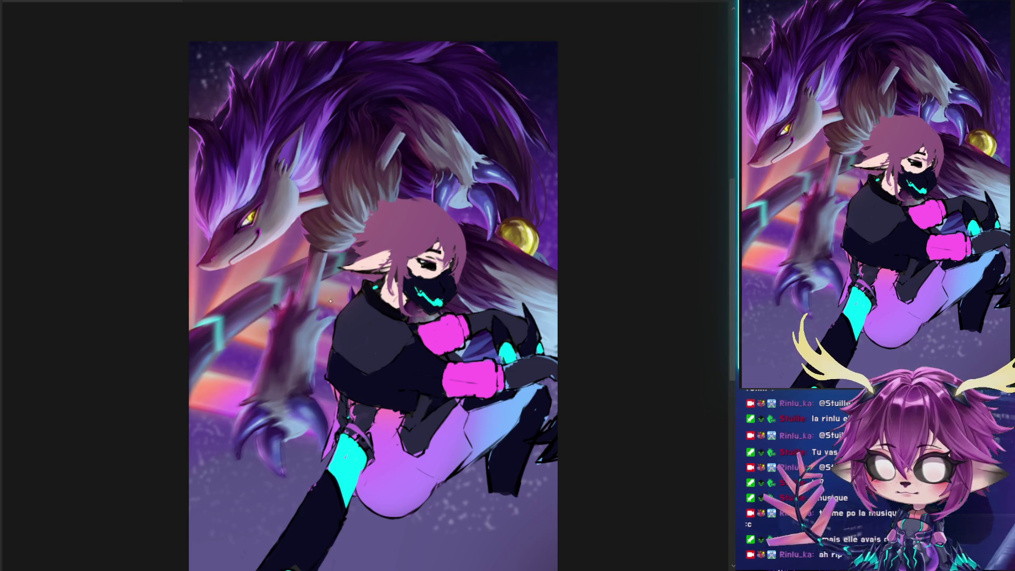
key(ctrl+z)
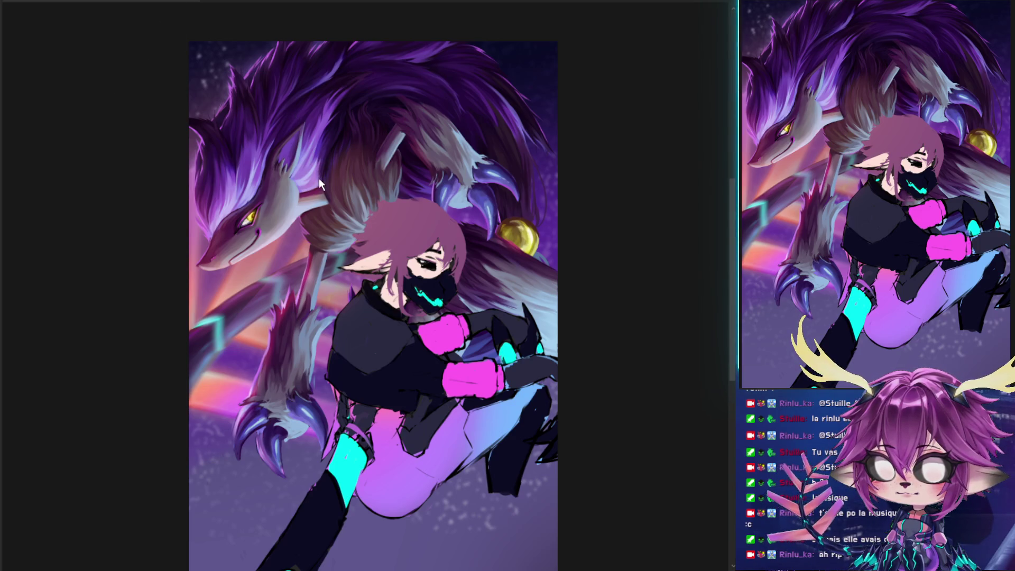
key(ctrl+z)
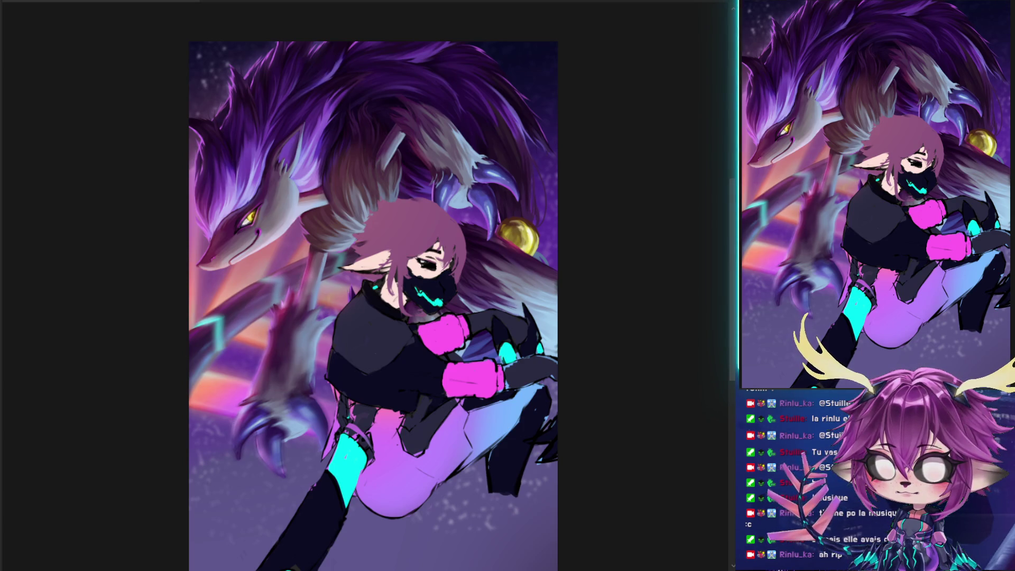
key(ctrl+z)
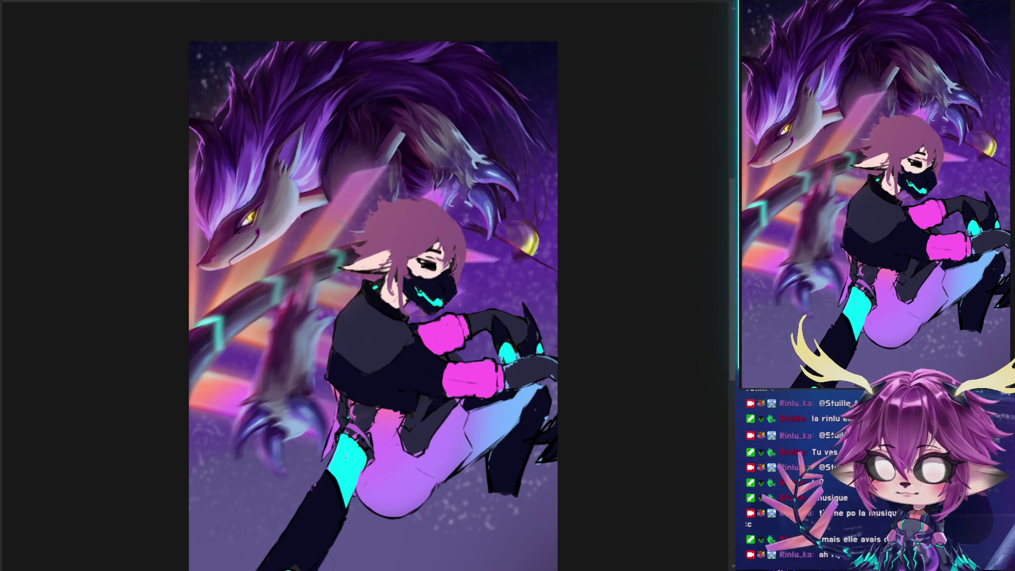
key(ctrl+shift+z)
key(ctrl+shift+z)
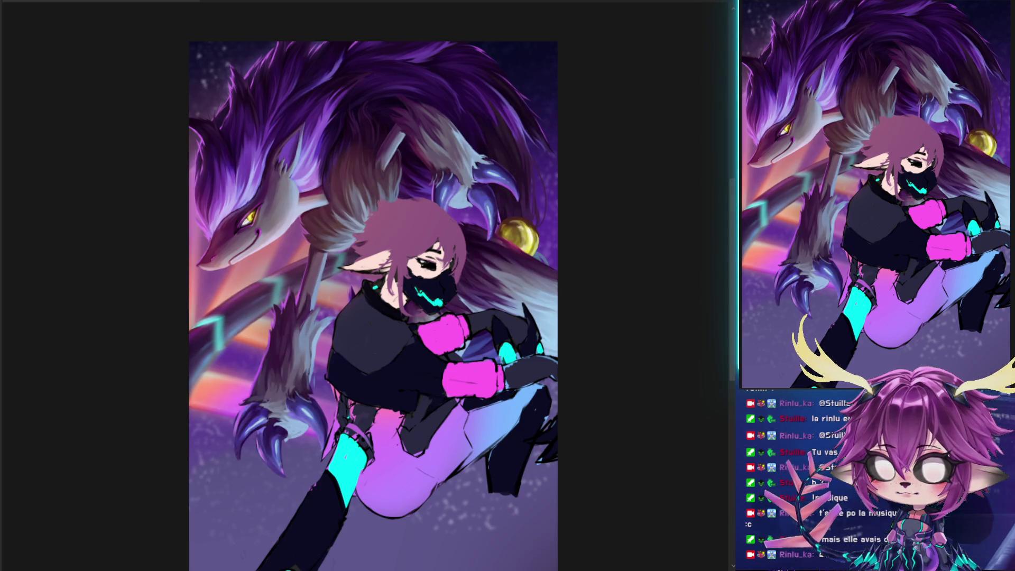
Soften the claws below the fur arm into a glow, then hide the pink-haired character sketch
mouse_move(275, 418)
mouse_down()
mouse_move(271, 442)
mouse_move(282, 437)
mouse_move(260, 464)
mouse_move(290, 408)
mouse_move(286, 372)
mouse_move(300, 381)
mouse_move(290, 365)
mouse_move(307, 315)
mouse_up()
key(bracketright)
key(v)
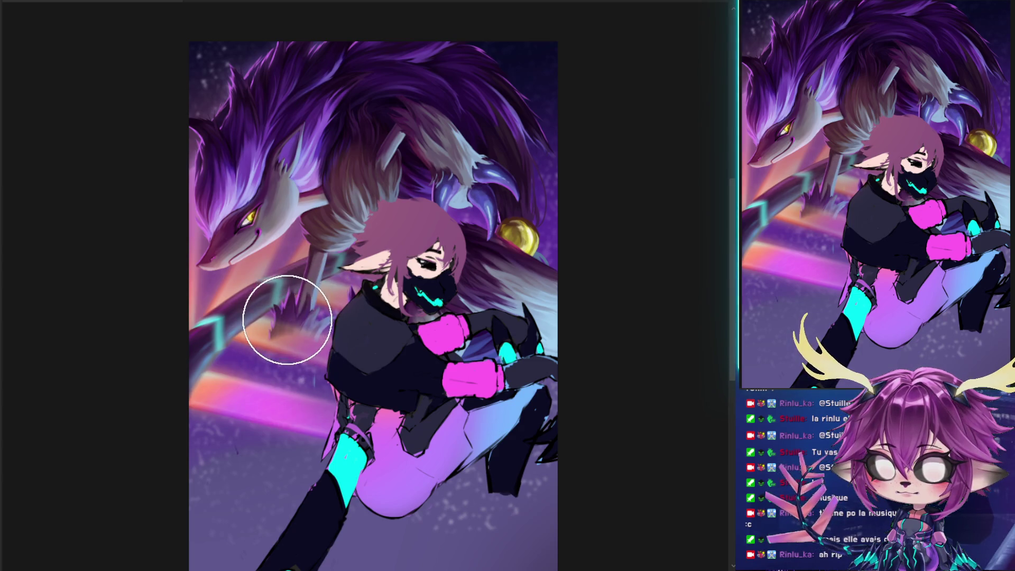
key(ctrl+z)
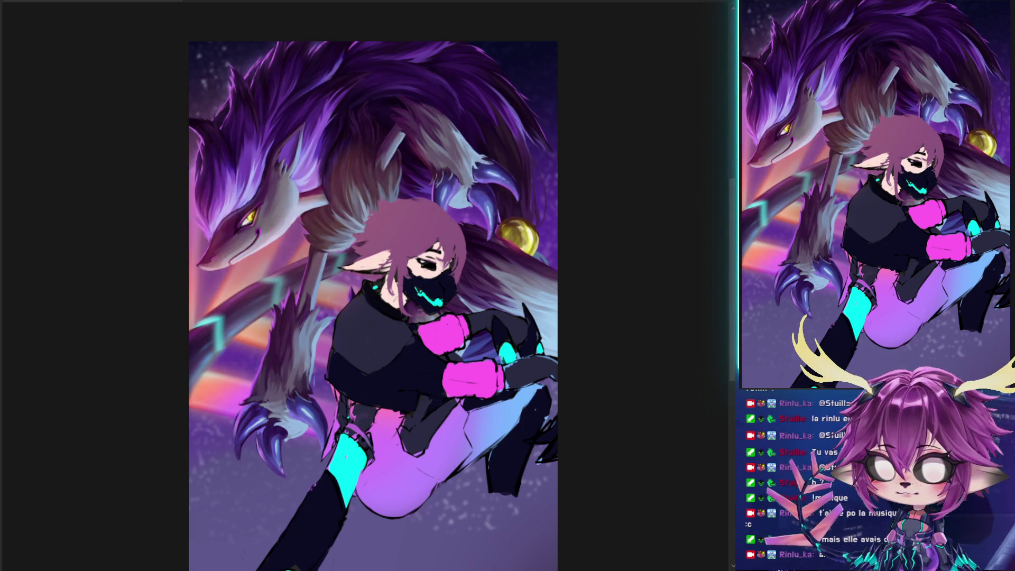
key(ctrl+z)
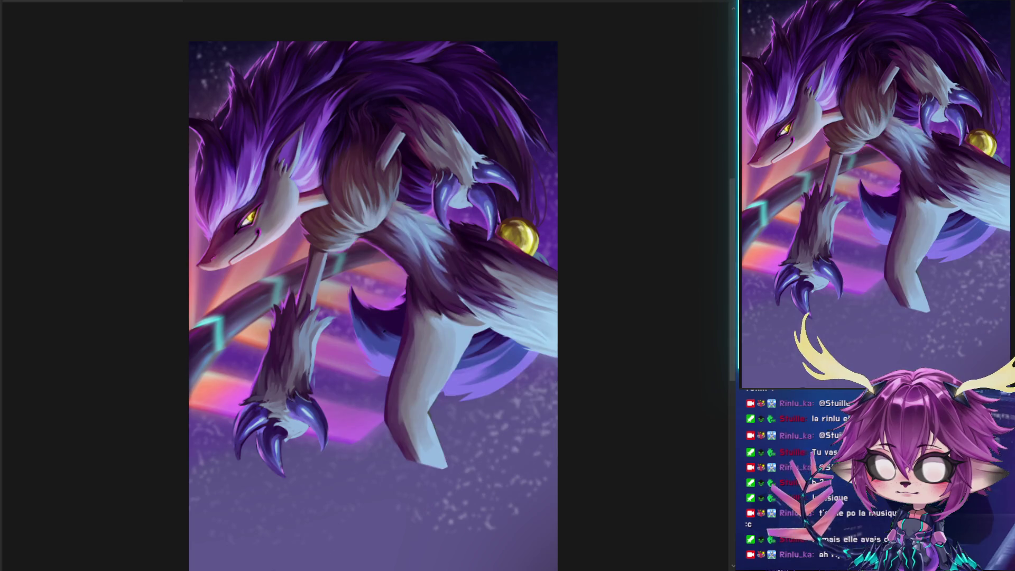
Darken the fur edge along the branch, sampling the branch colour with a resized brush
key(ctrl+z)
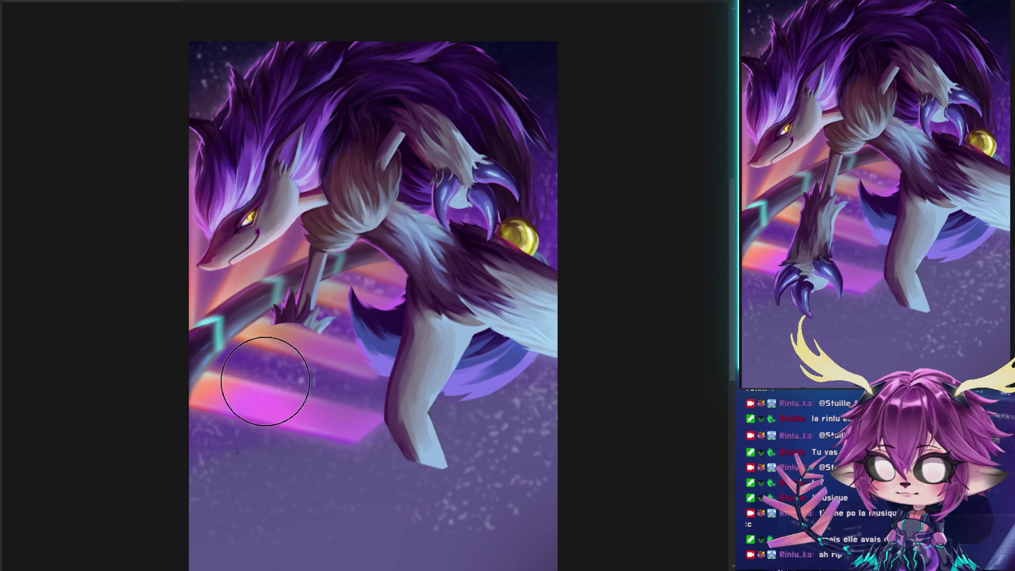
drag(296, 316, 301, 296)
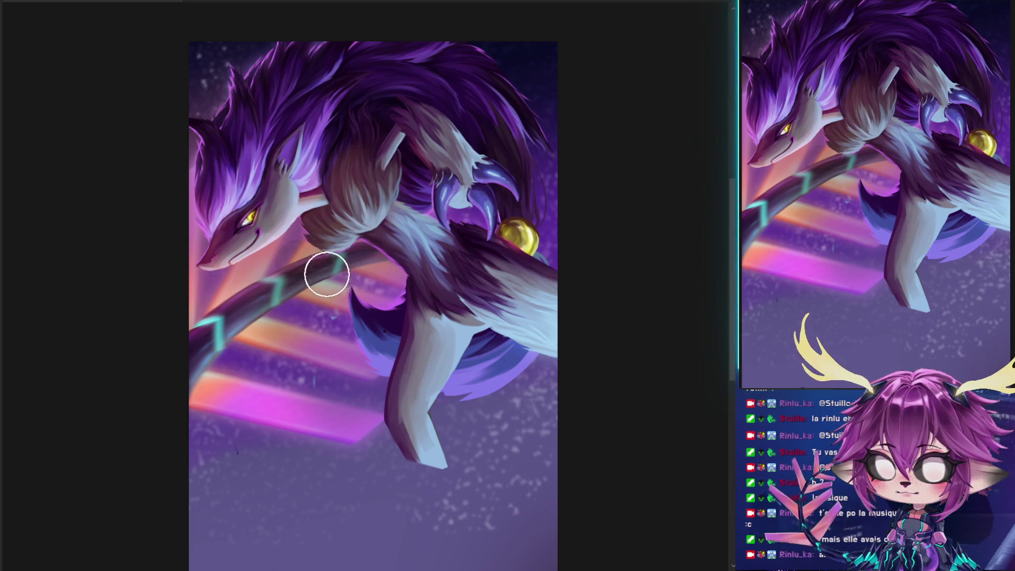
drag(302, 288, 306, 288)
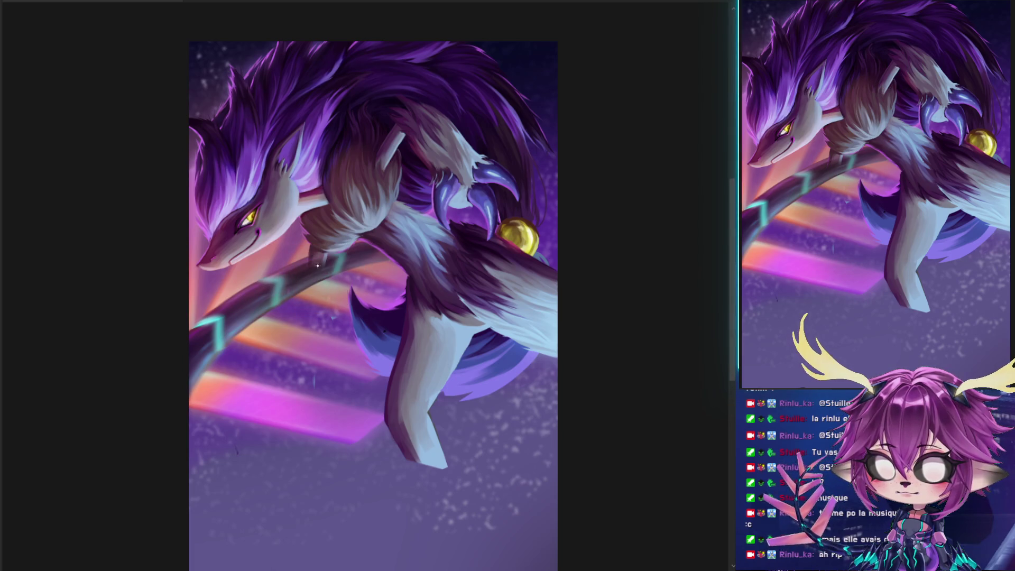
mouse_move(319, 267)
mouse_down()
mouse_move(304, 245)
mouse_move(347, 260)
mouse_move(317, 248)
mouse_move(331, 263)
mouse_up()
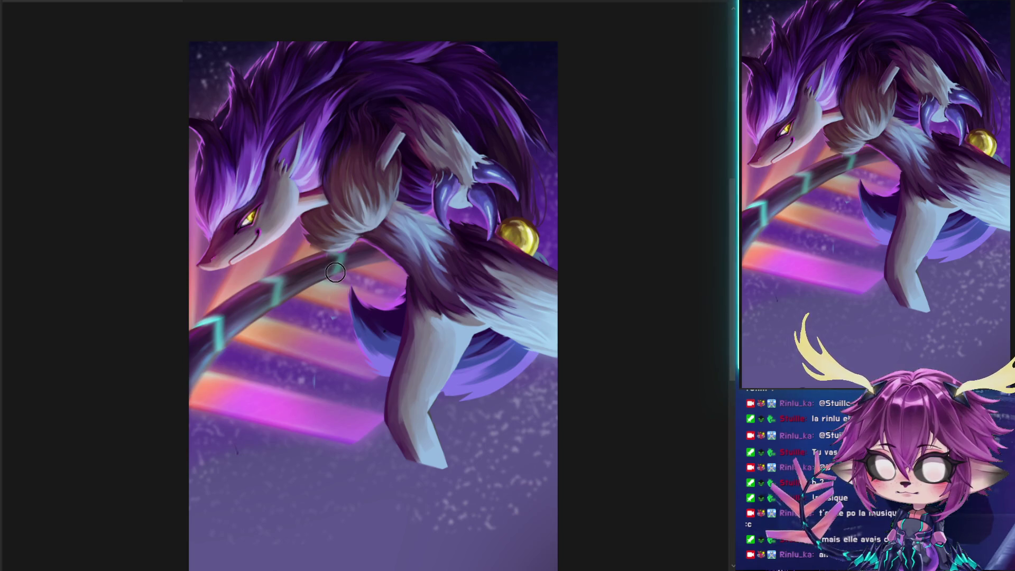
alt+click(336, 261)
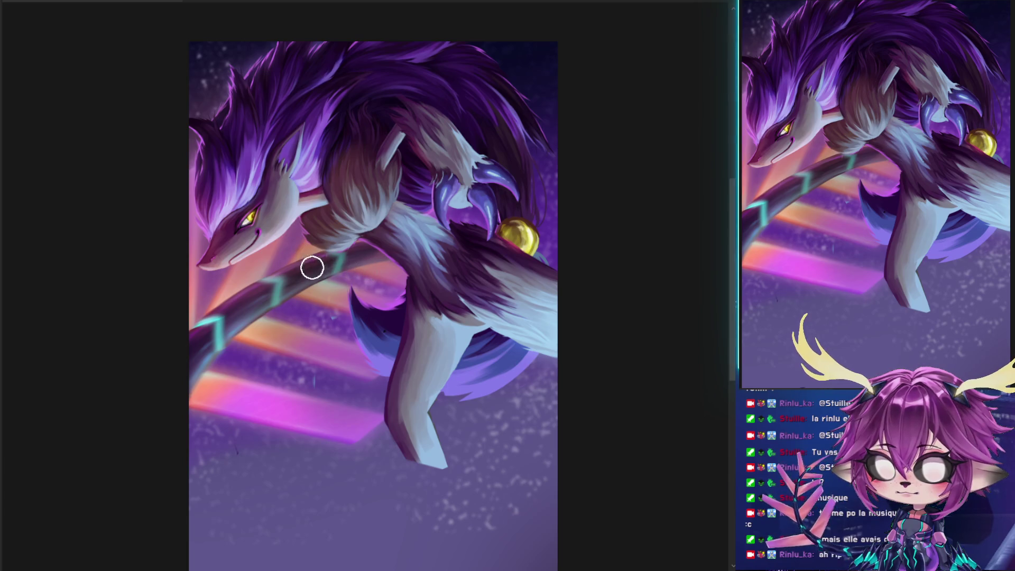
mouse_move(312, 252)
mouse_down()
mouse_move(310, 270)
mouse_move(282, 252)
mouse_up()
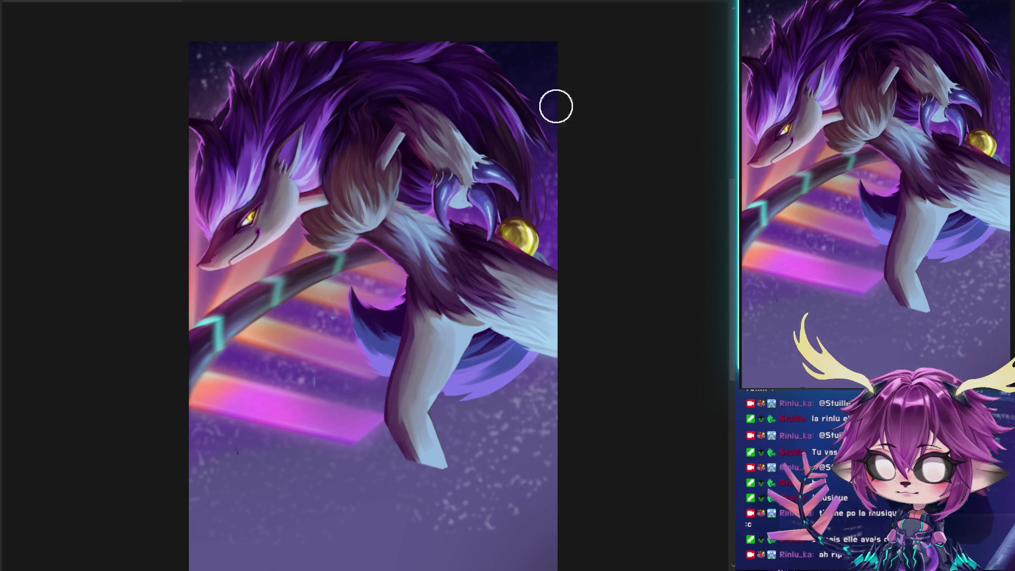
Toggle the clawed paw on and off to compare, then dab a light spot on the forearm
key(ctrl+z)
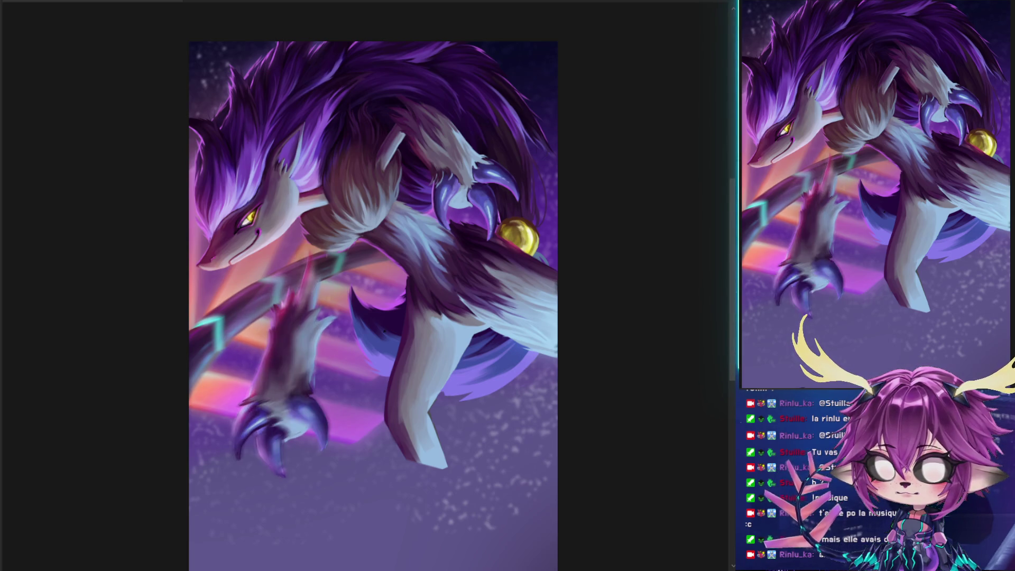
key(ctrl+shift+z)
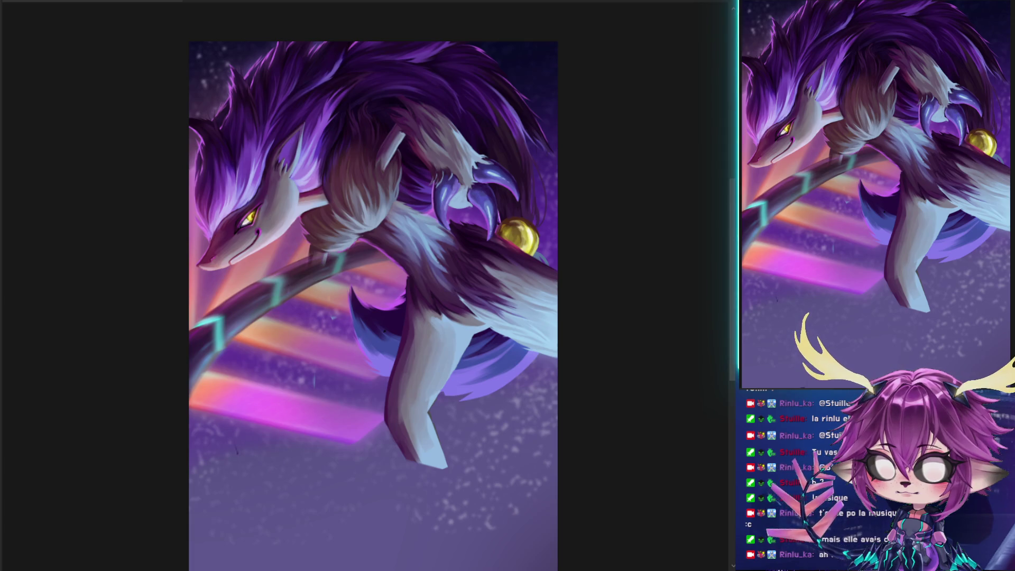
key(ctrl+z)
key(ctrl+z)
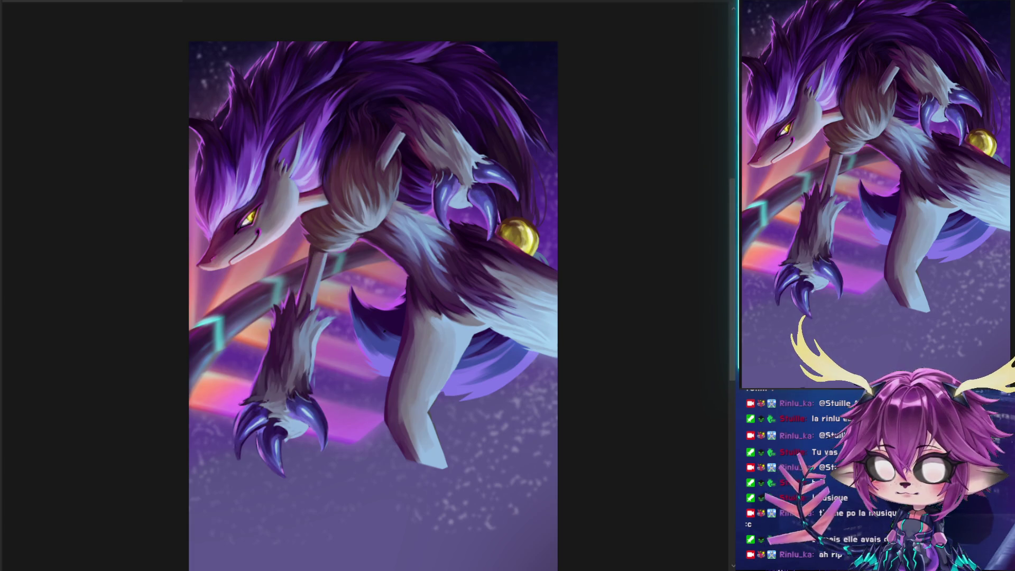
key(ctrl+shift+z)
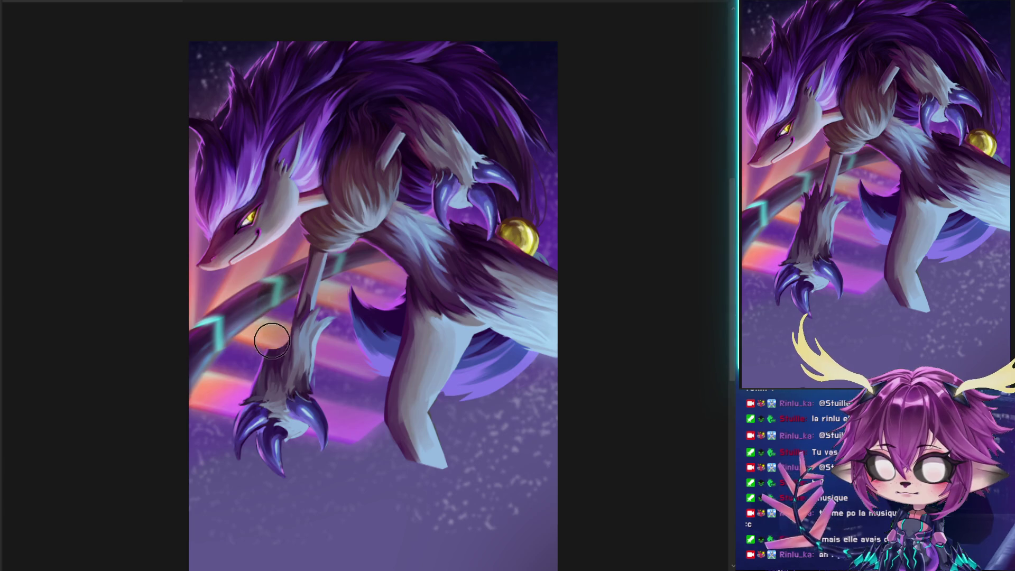
key(ctrl+z)
click(275, 371)
Erase the old clawed paw and its white claw tufts with background colour
mouse_move(269, 412)
mouse_down()
mouse_move(256, 447)
mouse_move(288, 445)
mouse_up()
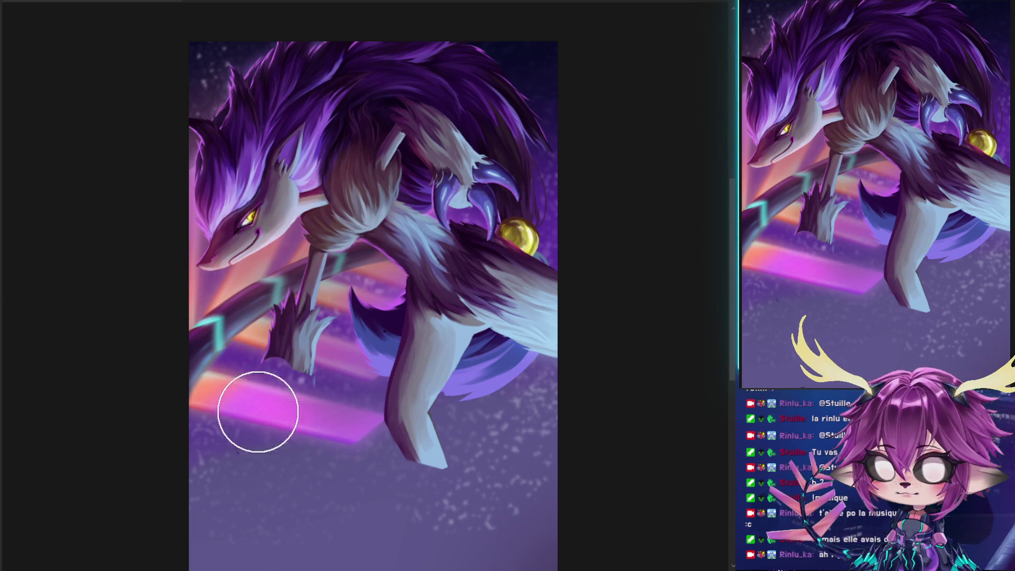
alt+right_click(305, 435)
alt+right_click(333, 379)
drag(306, 381, 325, 322)
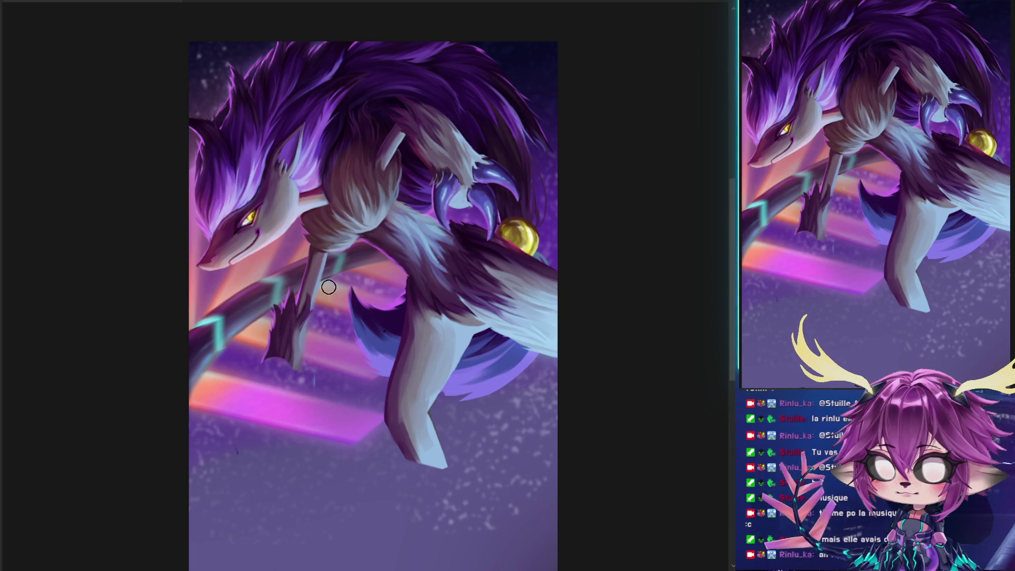
mouse_move(306, 390)
mouse_down()
mouse_move(267, 381)
mouse_move(280, 317)
mouse_move(254, 373)
mouse_move(287, 317)
mouse_move(271, 331)
mouse_move(310, 340)
mouse_move(310, 330)
mouse_up()
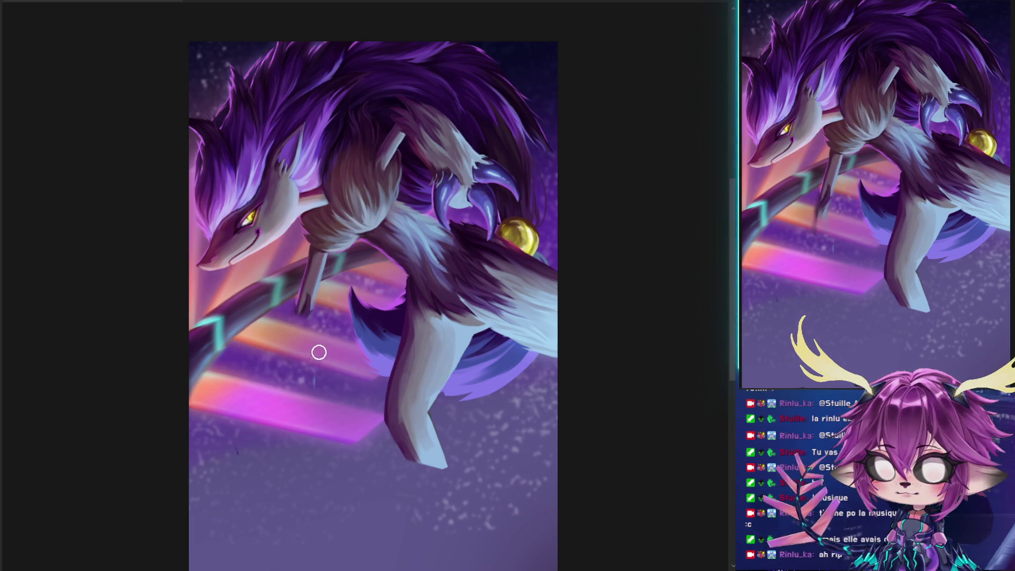
Paste a larger clawed forearm, try Gaussian Blur on it, then undo both
key(ctrl+v)
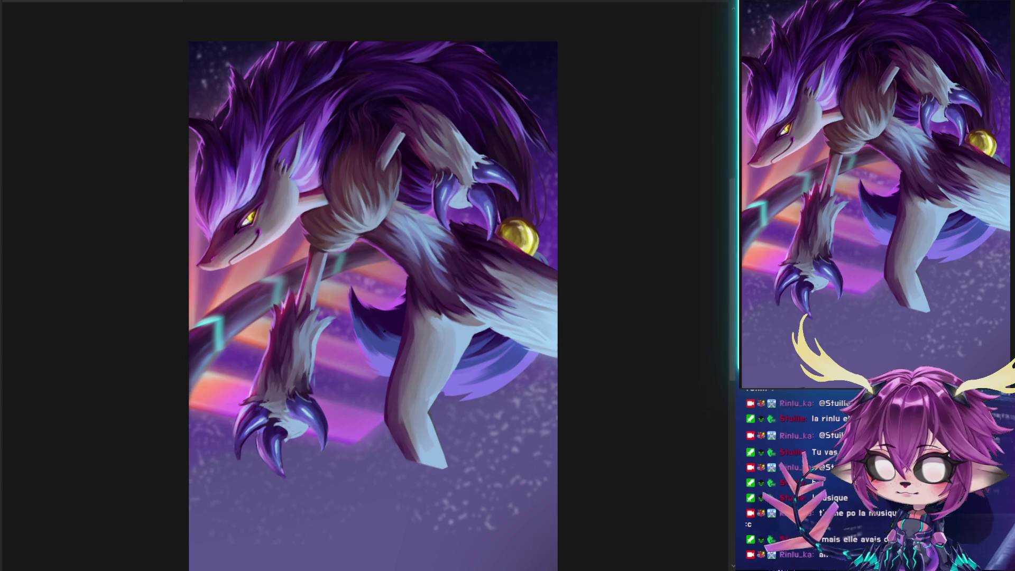
key(ctrl+f)
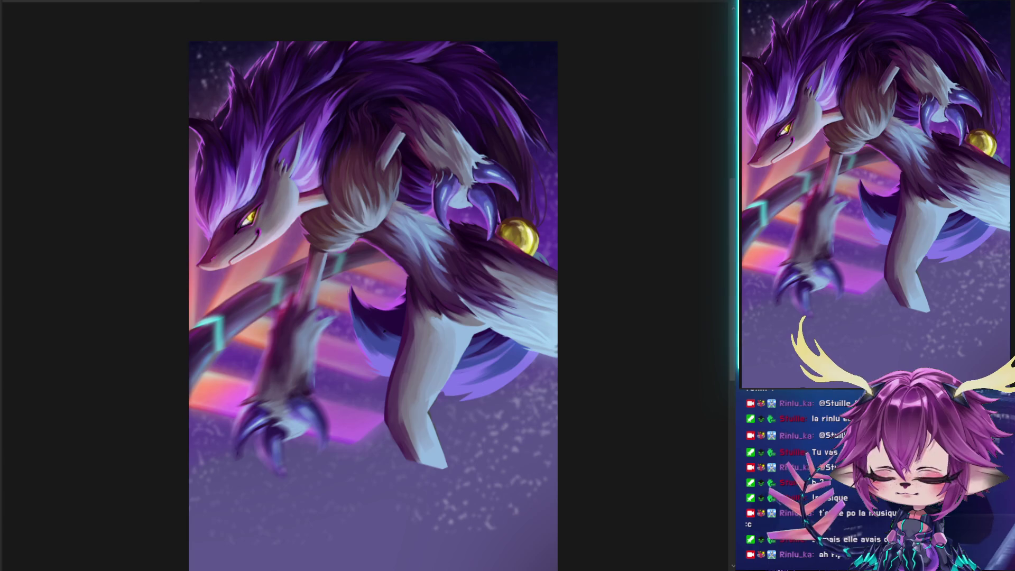
key(ctrl+z)
key(ctrl+z)
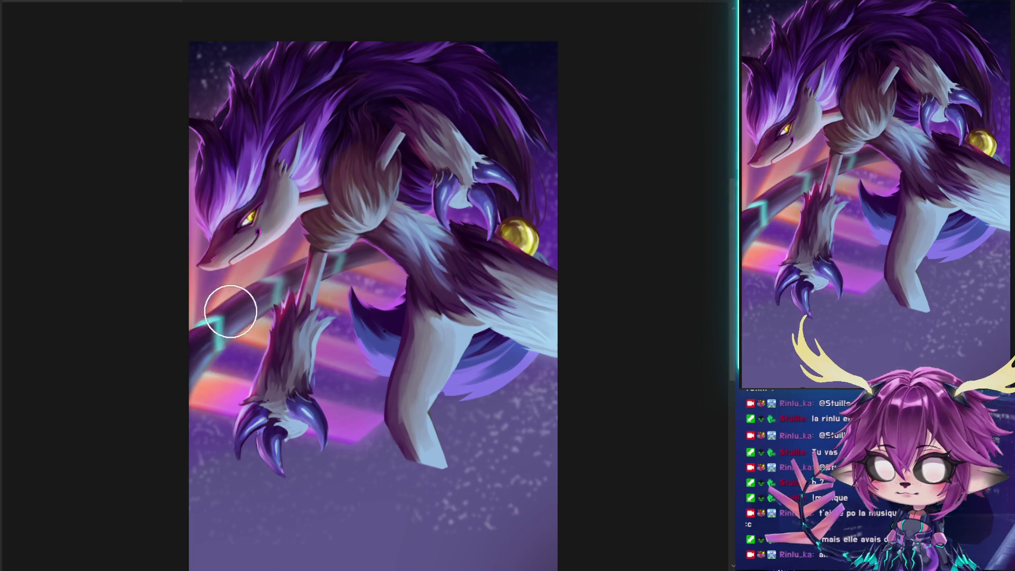
key(ctrl+z)
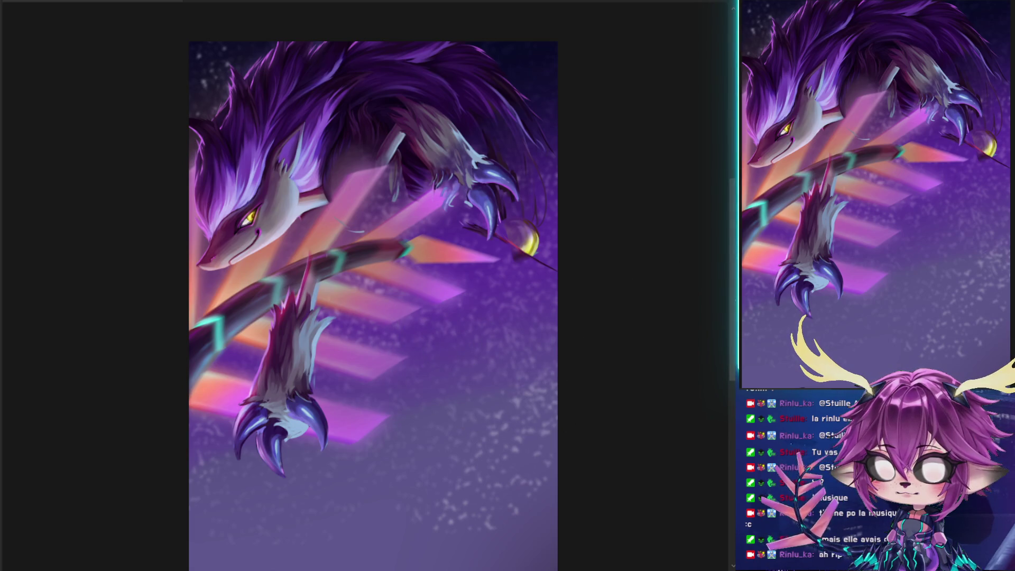
Smear and blur the hanging leg's fur and claws with a roughly 65 px brush
key(ctrl+z)
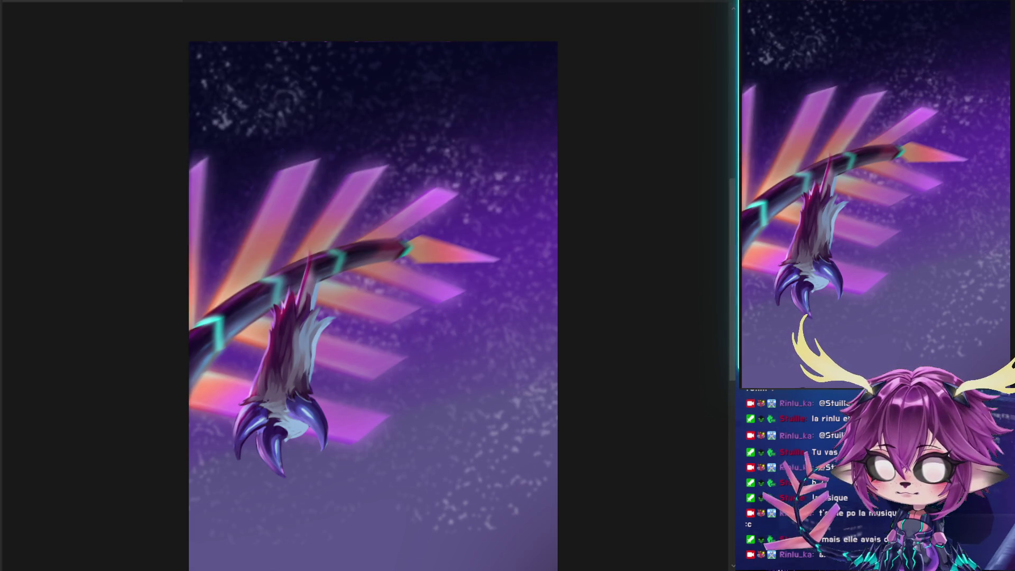
scroll(507, 268, down, 2)
drag(265, 261, 281, 261)
mouse_move(265, 206)
mouse_down()
mouse_move(251, 206)
mouse_move(285, 216)
mouse_move(280, 234)
mouse_move(292, 222)
mouse_move(294, 239)
mouse_up()
drag(233, 299, 225, 317)
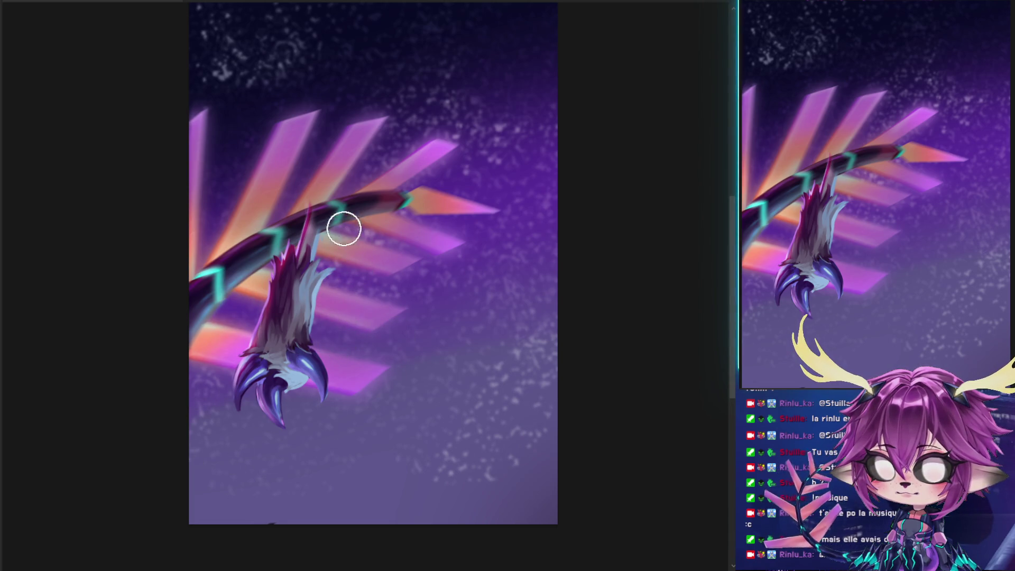
drag(288, 227, 285, 402)
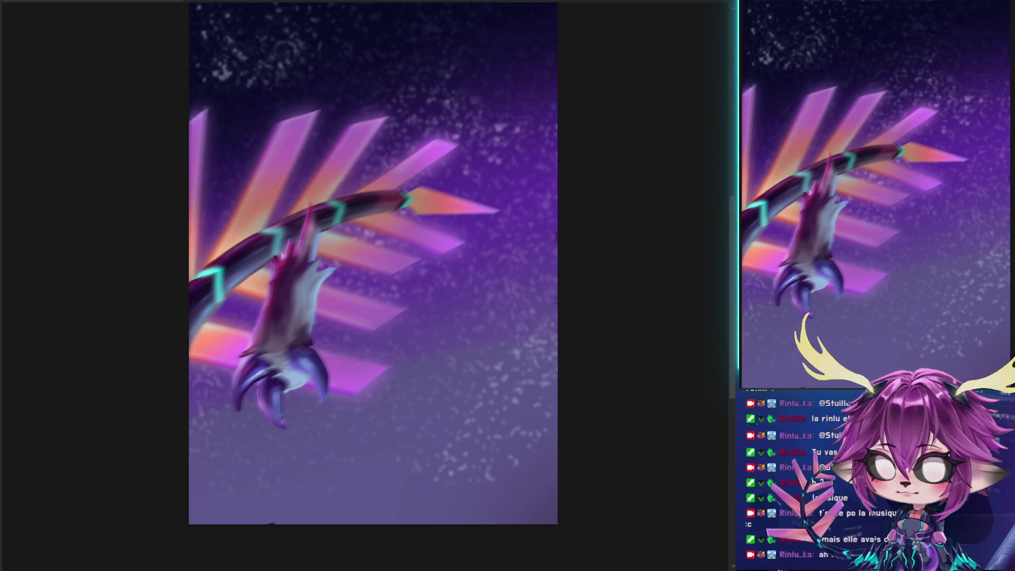
drag(354, 254, 465, 280)
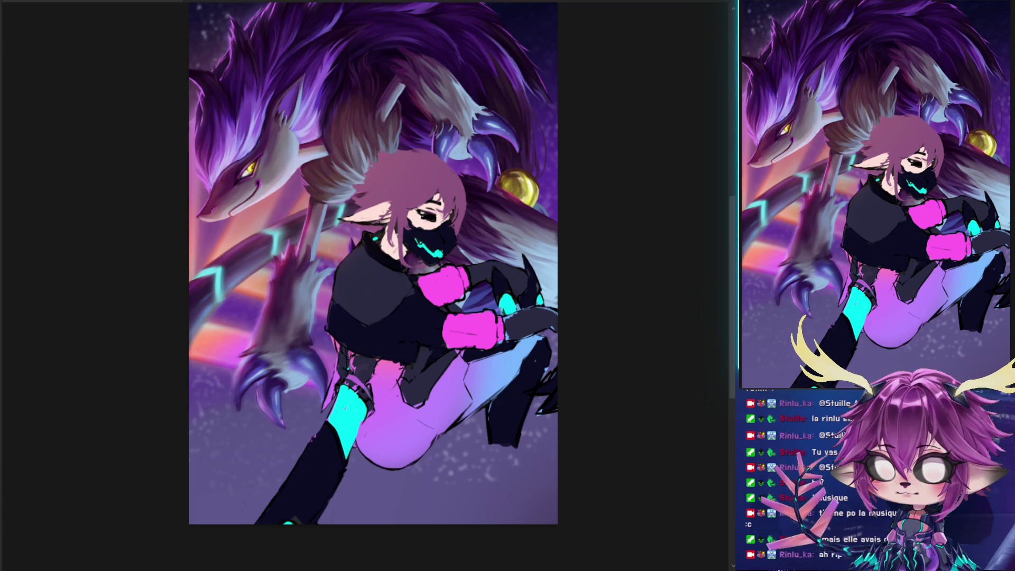
key(ctrl+y)
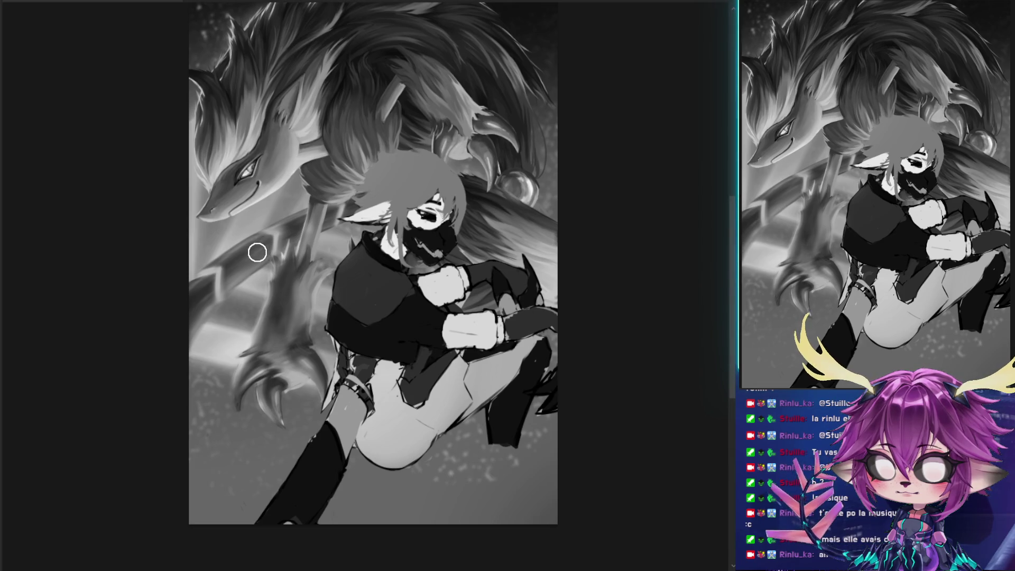
alt+right_click(287, 249)
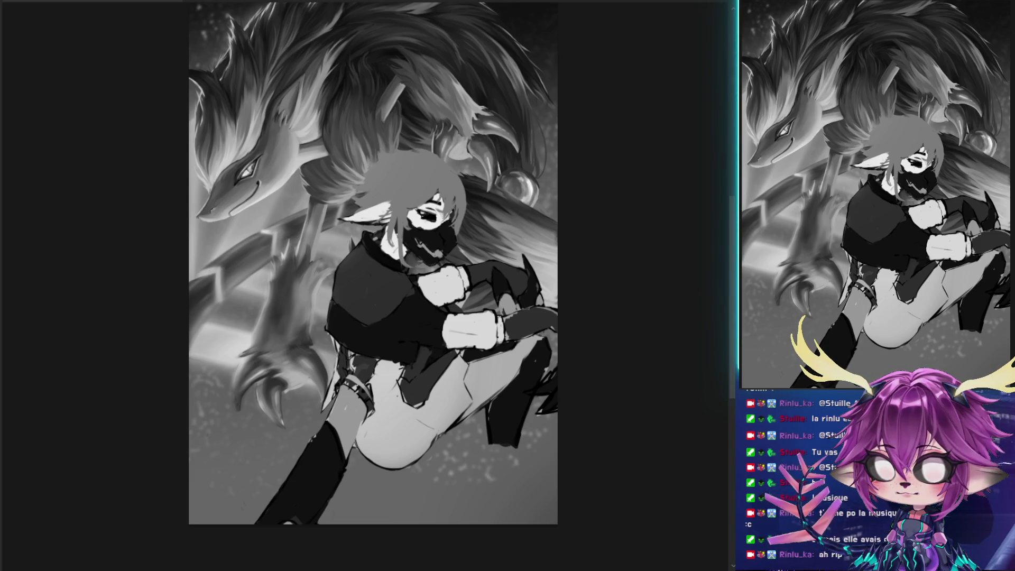
key(ctrl+y)
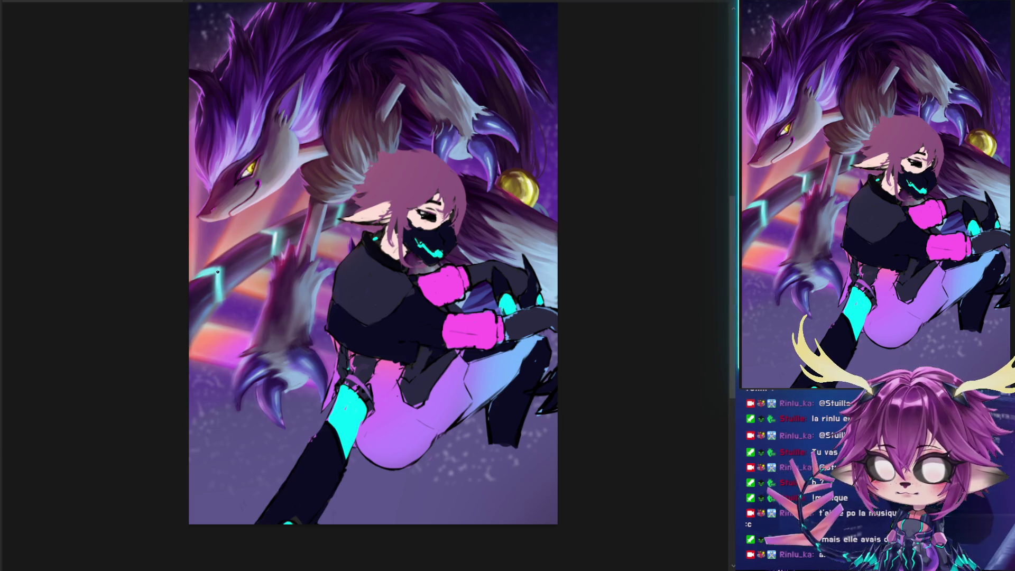
drag(314, 225, 331, 440)
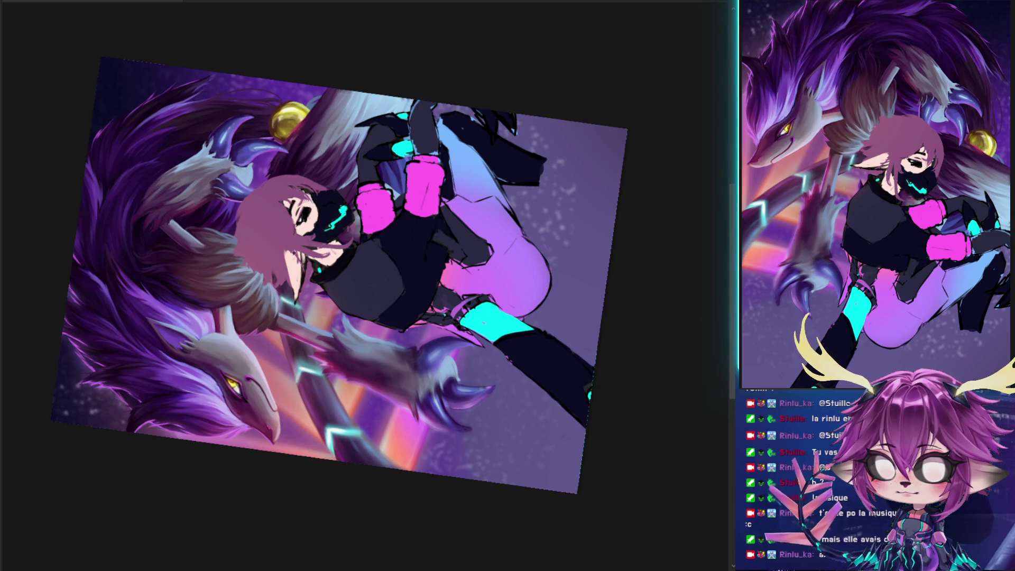
Spin the canvas view through portrait, landscape and near upright, then switch to grayscale
mouse_move(370, 222)
mouse_down()
mouse_move(365, 211)
mouse_move(323, 239)
mouse_up()
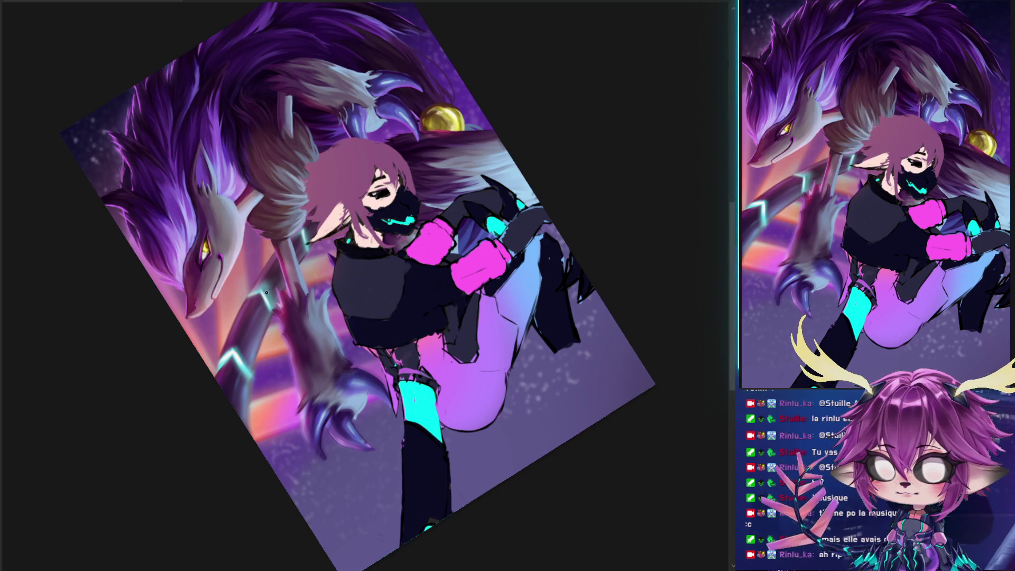
mouse_move(315, 258)
mouse_down()
mouse_move(246, 286)
mouse_move(248, 327)
mouse_up()
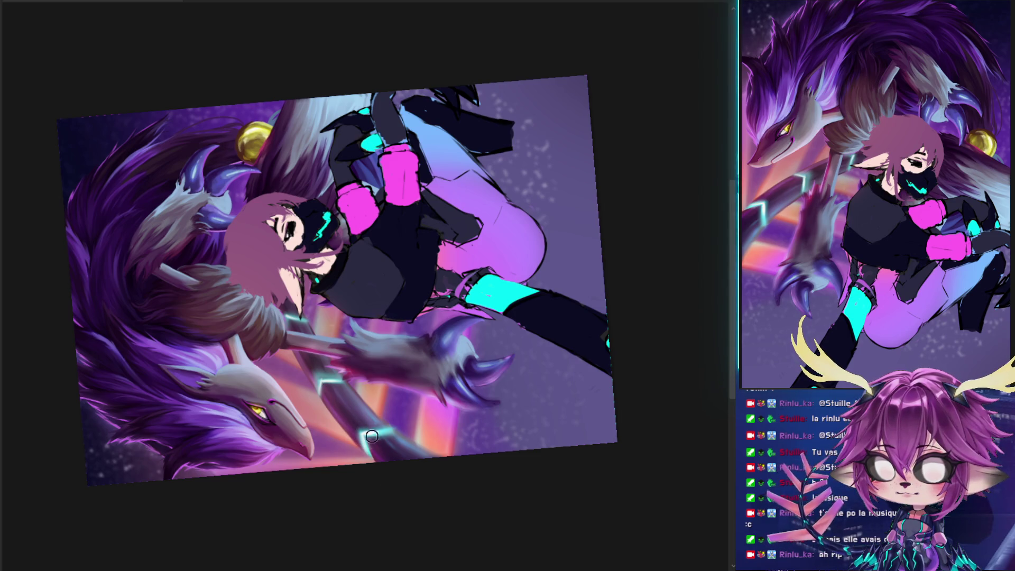
mouse_move(370, 418)
mouse_down()
mouse_move(323, 380)
mouse_move(300, 293)
mouse_move(312, 292)
mouse_up()
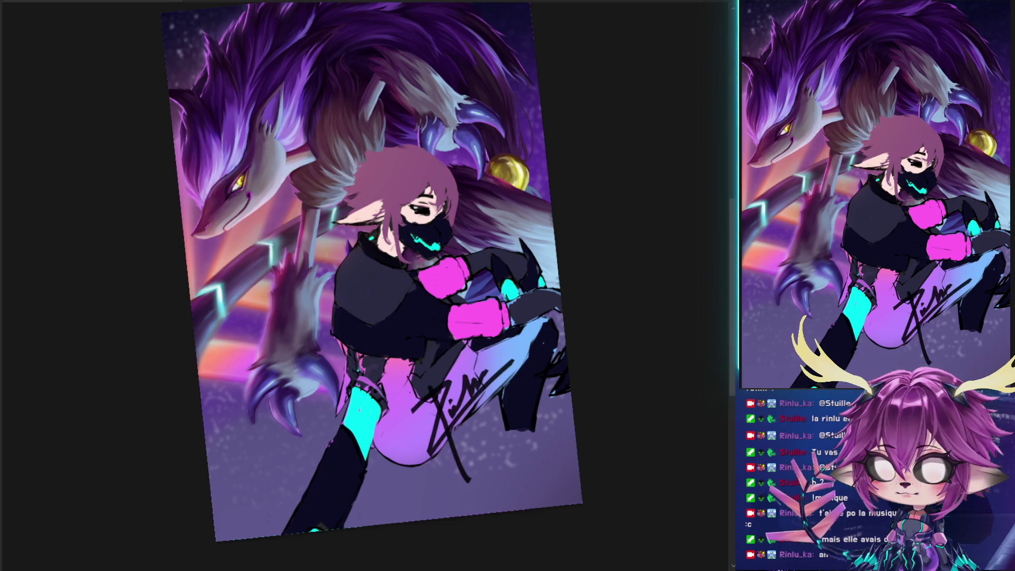
key(ctrl+y)
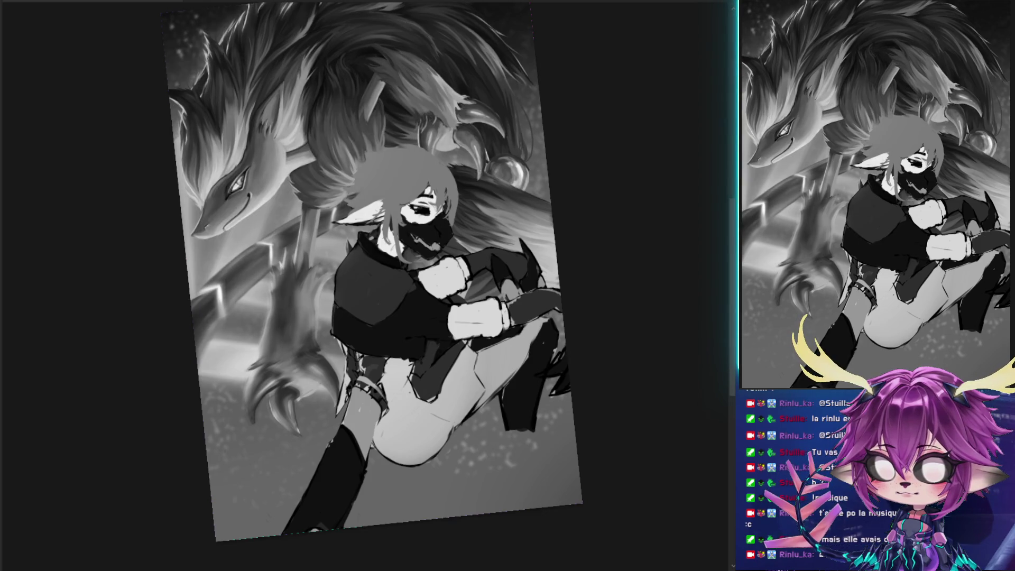
scroll(687, 301, up, 3)
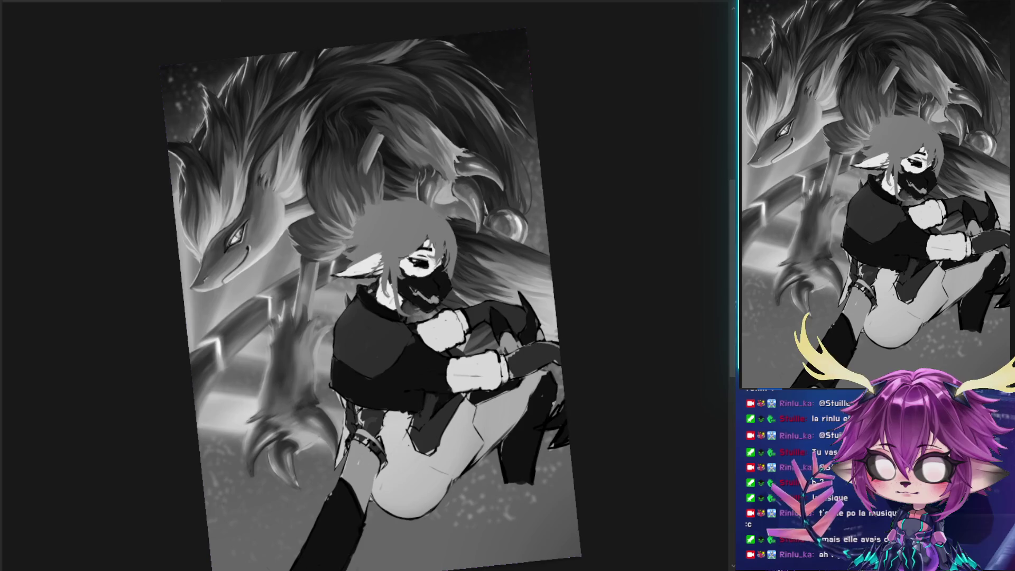
Rotate the view back upright and return the painting to full colour
mouse_move(585, 311)
mouse_down()
mouse_move(630, 280)
mouse_move(637, 306)
mouse_up()
scroll(482, 229, down, 1)
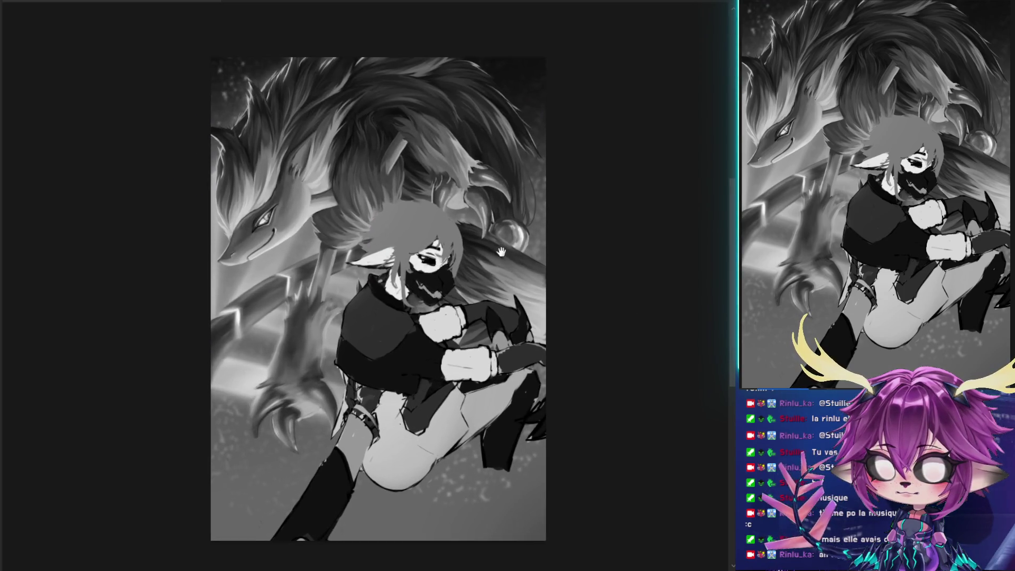
key(ctrl+shift+u)
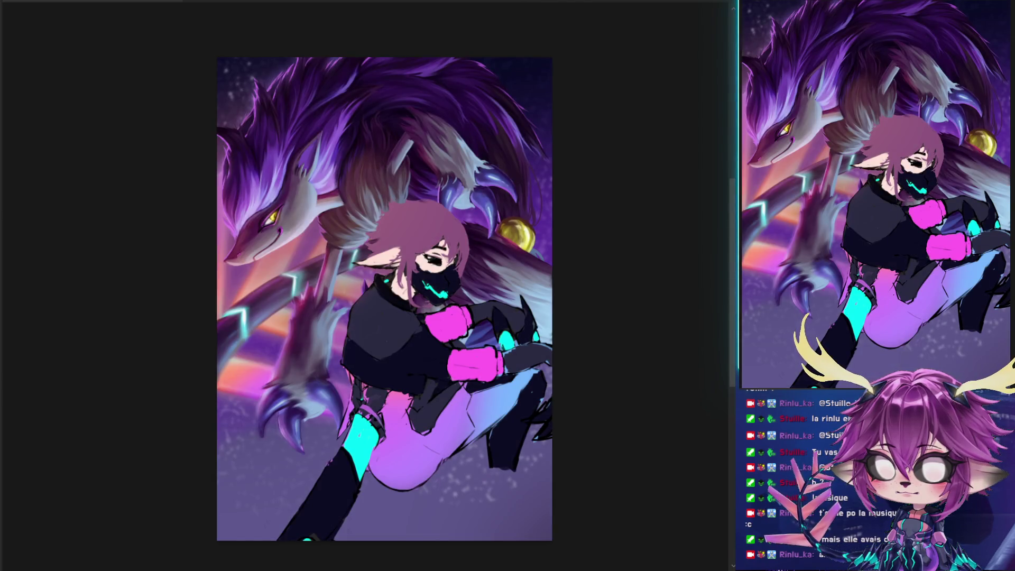
key(ctrl+shift+u)
key(ctrl+shift+u)
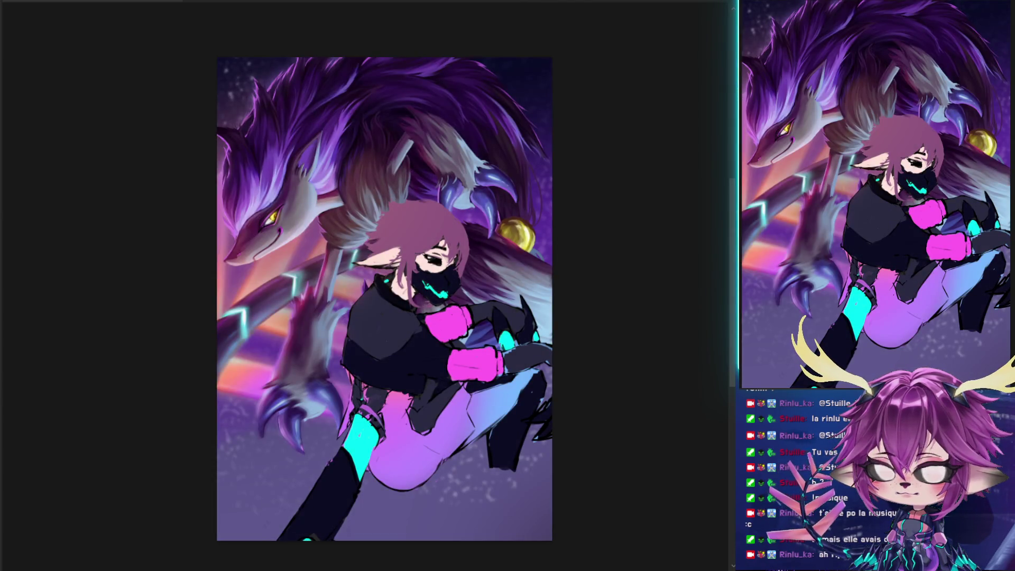
Compare the brighter and darker wolf body and railing adjustment, including in grayscale
key(ctrl+z)
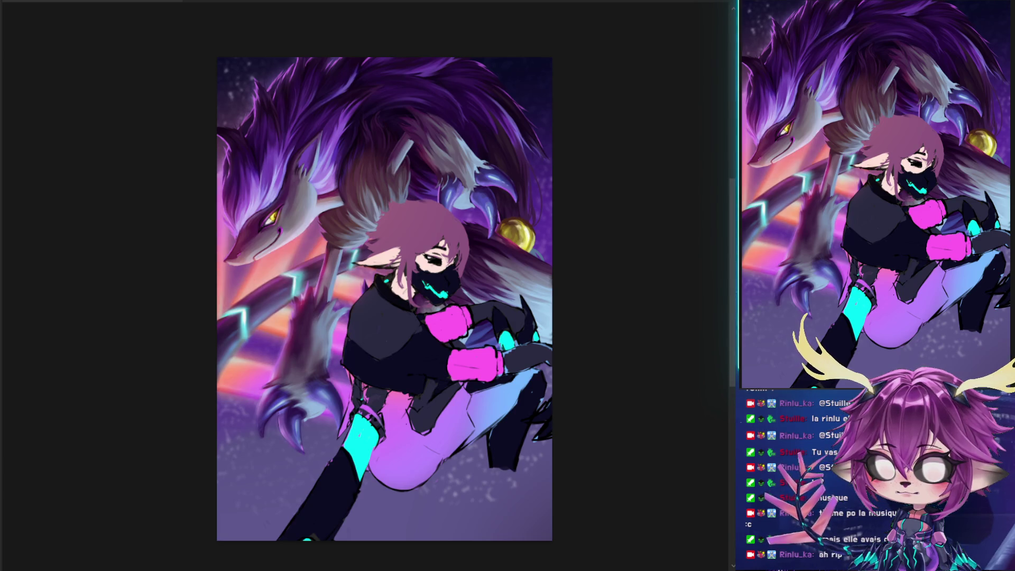
key(ctrl+shift+u)
key(ctrl+shift+z)
key(ctrl+z)
key(ctrl+shift+z)
key(ctrl+z)
key(ctrl+shift+z)
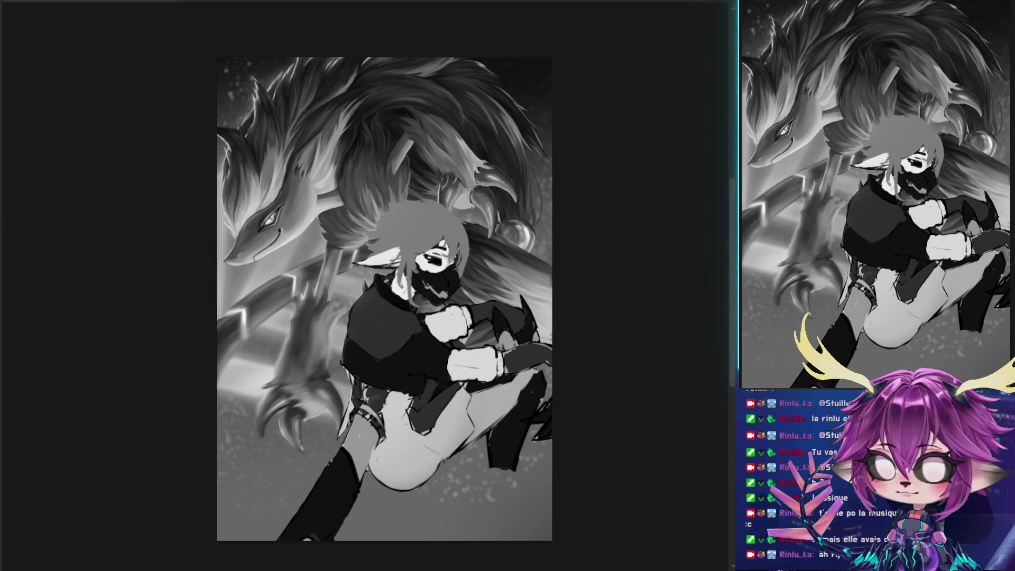
key(ctrl+z)
key(ctrl+z)
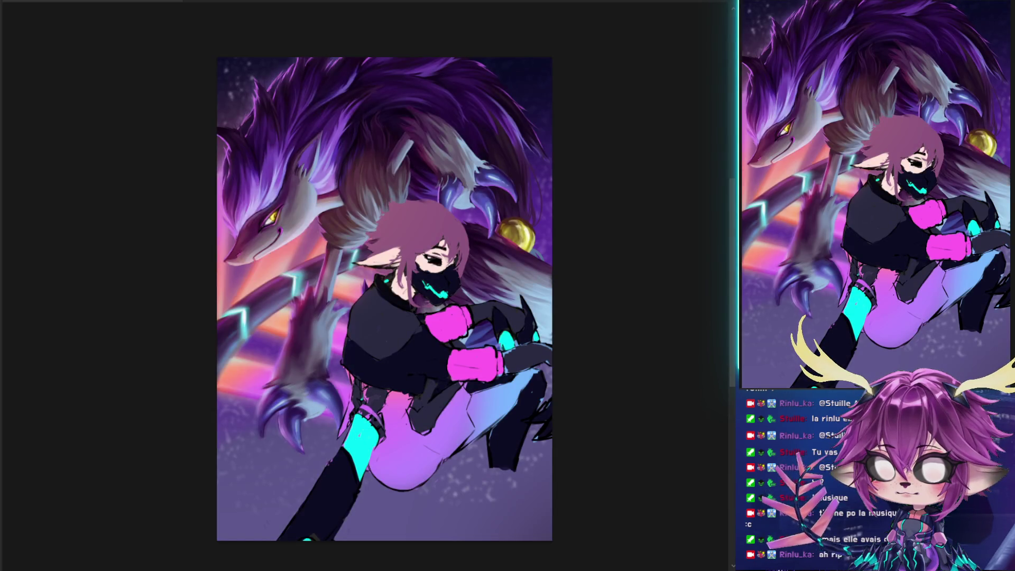
key(ctrl+shift+z)
key(ctrl+z)
key(ctrl+shift+z)
Shift the painting slightly left and bring back the black handwritten signature
drag(630, 199, 605, 205)
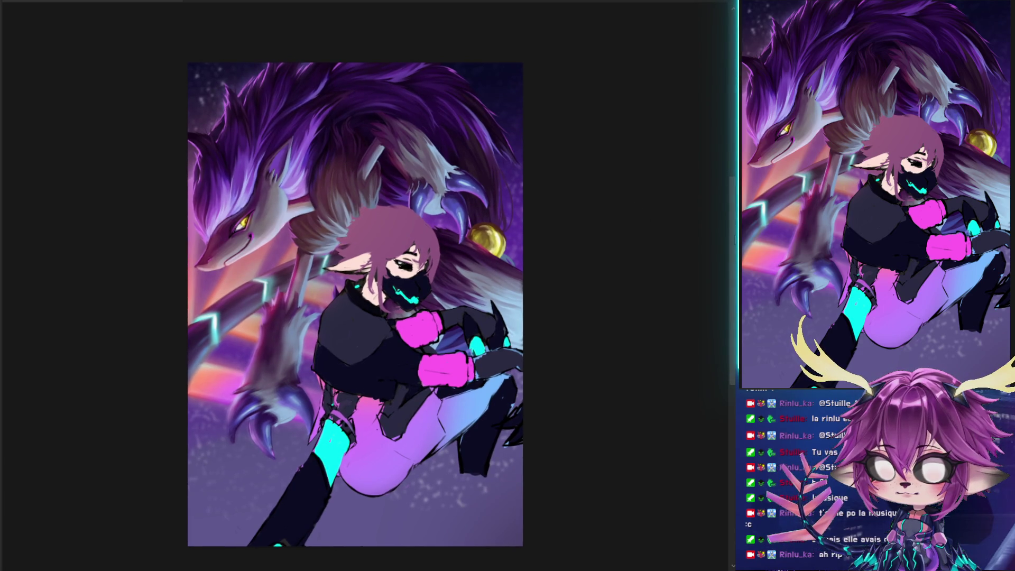
scroll(591, 226, up, 3)
scroll(521, 242, down, 2)
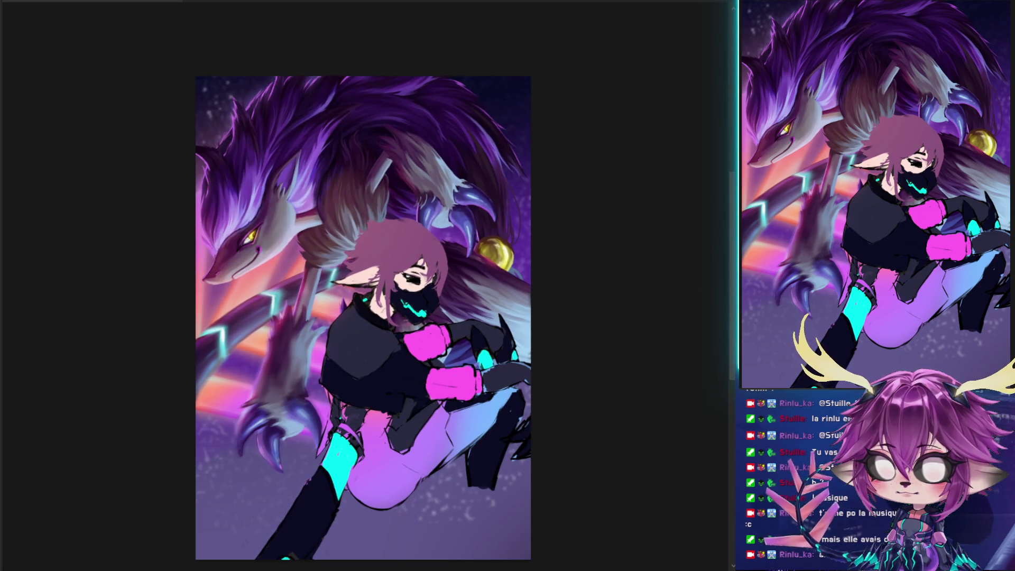
key(ctrl+v)
Bring the top of the painting into view and undo the black signature
drag(508, 286, 503, 241)
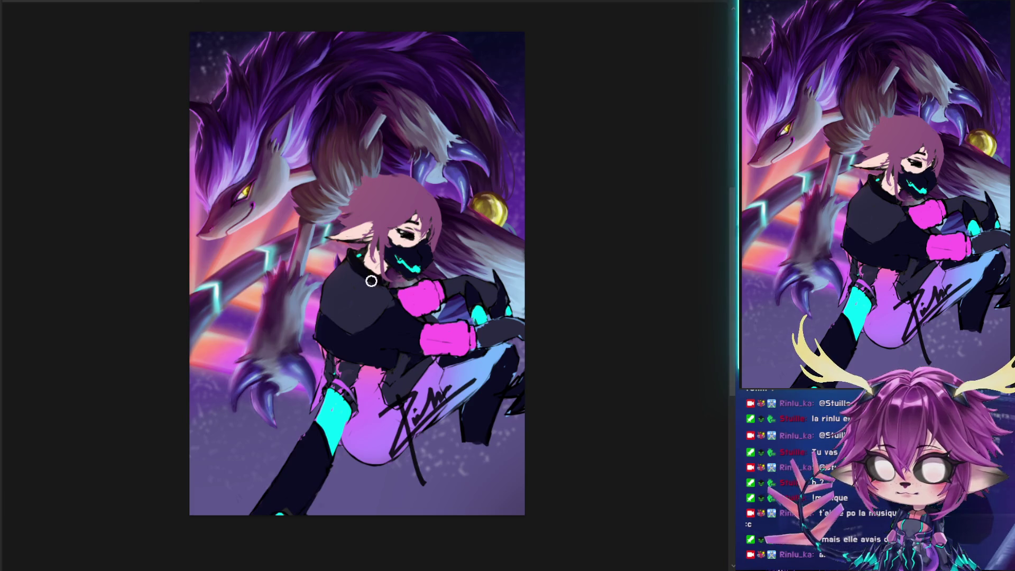
drag(242, 254, 250, 246)
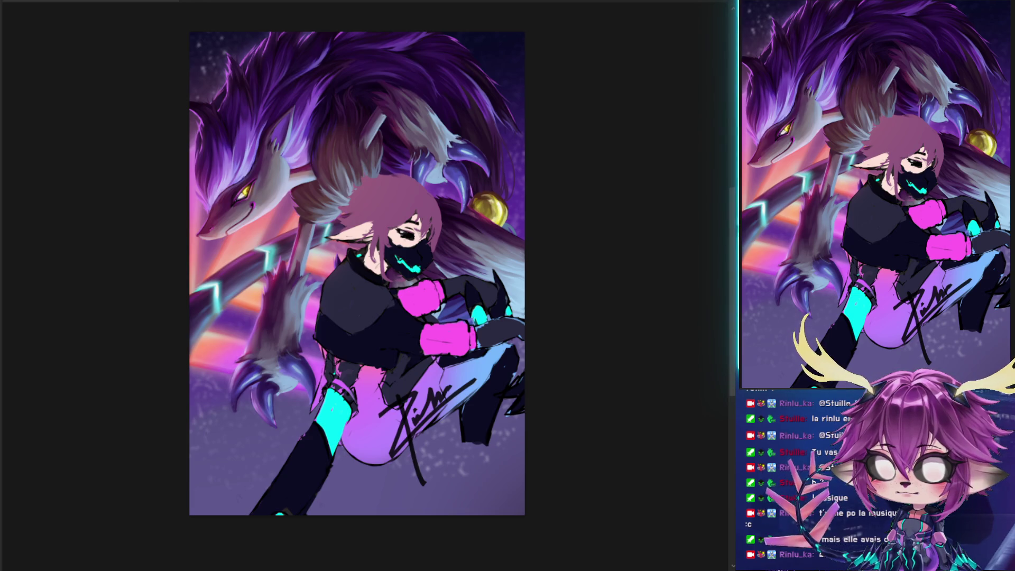
key(ctrl+z)
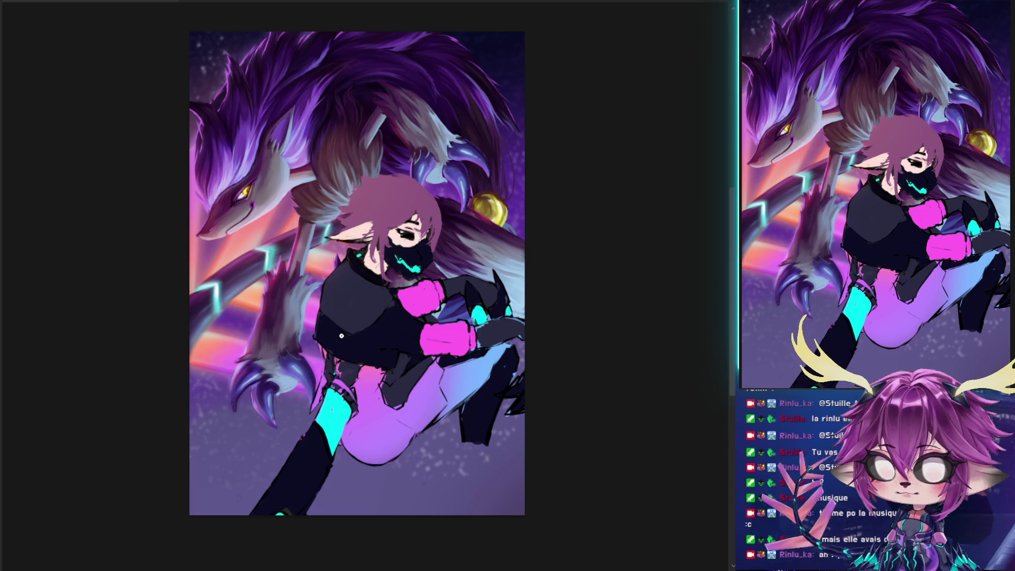
Test the brush with scribbles across the character, undoing the first one
drag(256, 377, 227, 492)
key(ctrl+z)
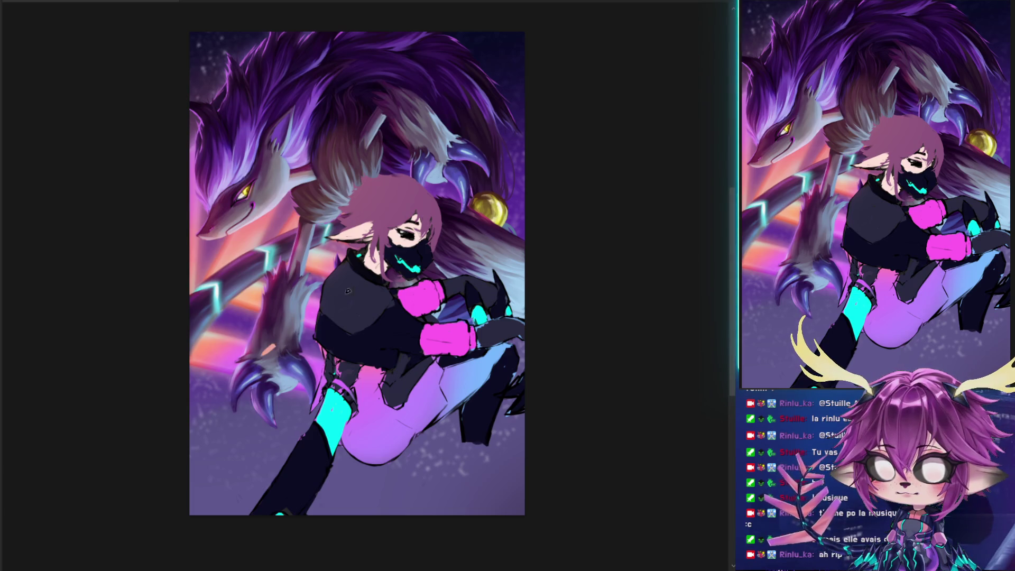
drag(262, 354, 507, 297)
key(ctrl+a)
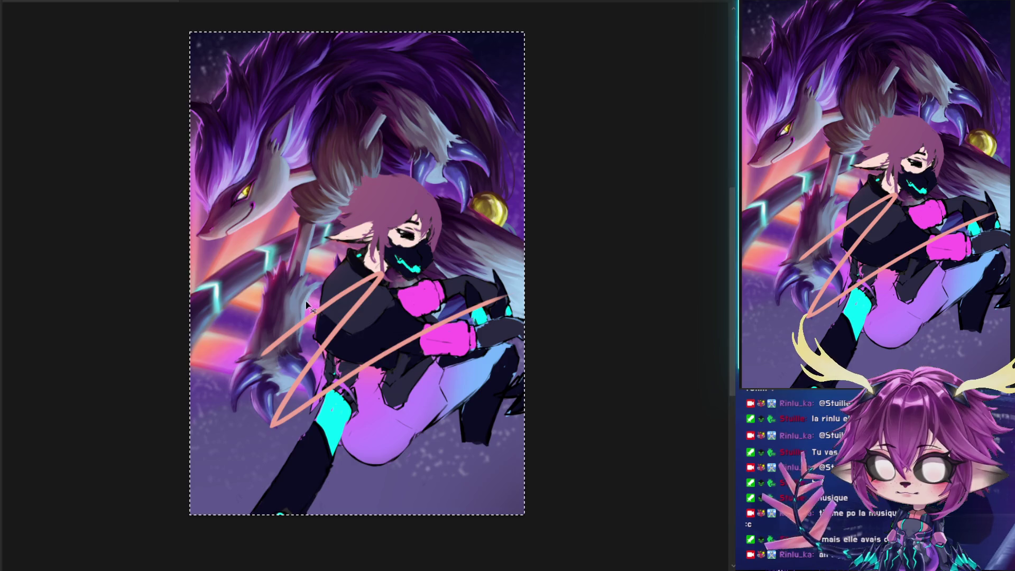
key(ctrl+z)
key(ctrl+z)
mouse_move(254, 365)
mouse_down()
mouse_move(370, 265)
mouse_move(518, 252)
mouse_move(307, 267)
mouse_move(288, 460)
mouse_up()
drag(322, 347, 405, 280)
drag(321, 329, 328, 324)
key(ctrl+t)
mouse_move(520, 253)
mouse_down()
mouse_move(544, 284)
mouse_move(455, 318)
mouse_move(383, 401)
mouse_up()
mouse_move(332, 463)
mouse_down()
mouse_move(441, 423)
mouse_move(402, 482)
mouse_move(255, 448)
mouse_move(436, 418)
mouse_move(449, 450)
mouse_move(446, 417)
mouse_move(452, 427)
mouse_up()
mouse_move(492, 372)
mouse_down()
mouse_move(508, 349)
mouse_move(465, 365)
mouse_move(508, 352)
mouse_move(473, 387)
mouse_up()
mouse_move(432, 419)
mouse_down()
mouse_move(466, 473)
mouse_move(470, 461)
mouse_up()
key(Return)
key(ctrl+z)
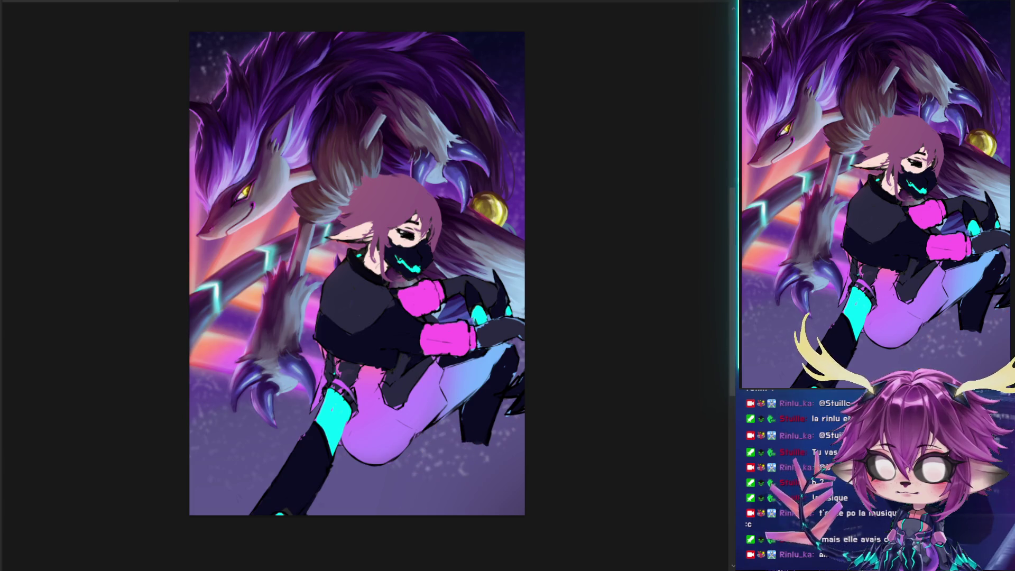
key(ctrl+z)
key(ctrl+y)
key(ctrl+z)
key(ctrl+y)
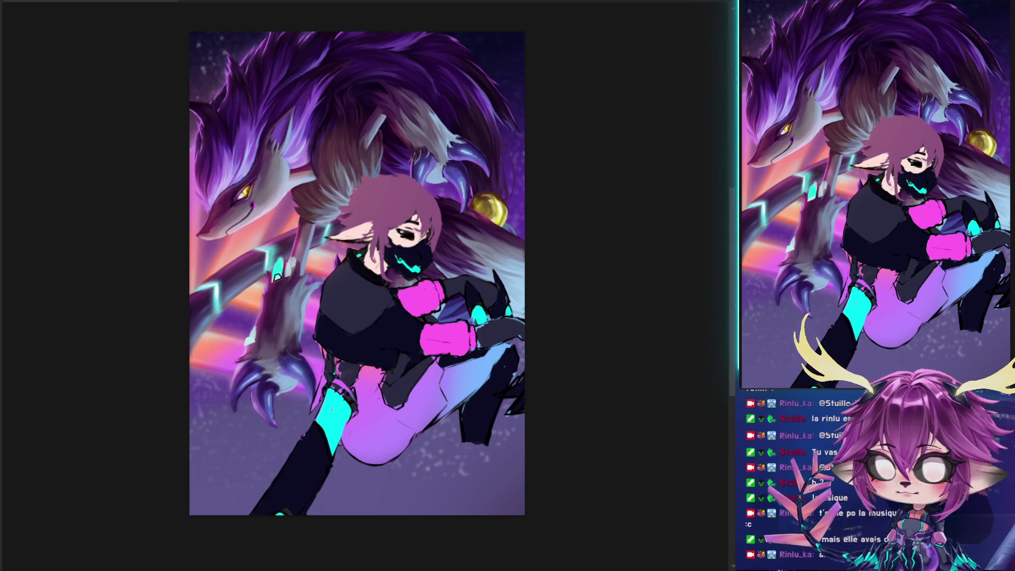
Paint cyan glints on the claw and small fur strokes on the leg, sampling the cyan leg colour
drag(251, 340, 275, 272)
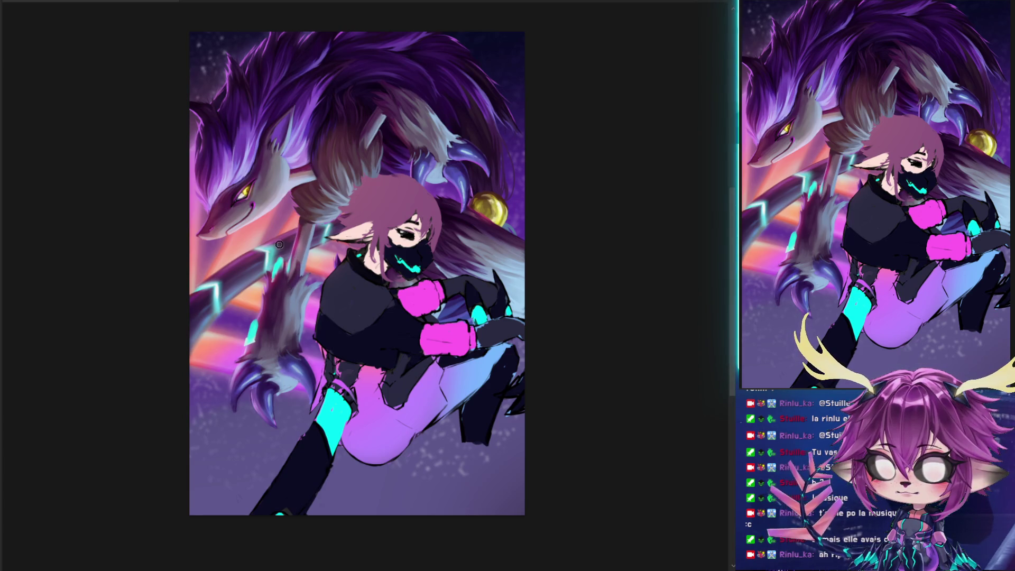
alt+right_click(275, 277)
mouse_move(274, 272)
mouse_down()
mouse_move(281, 252)
mouse_move(279, 286)
mouse_move(248, 360)
mouse_move(256, 319)
mouse_move(247, 365)
mouse_move(256, 326)
mouse_move(249, 349)
mouse_up()
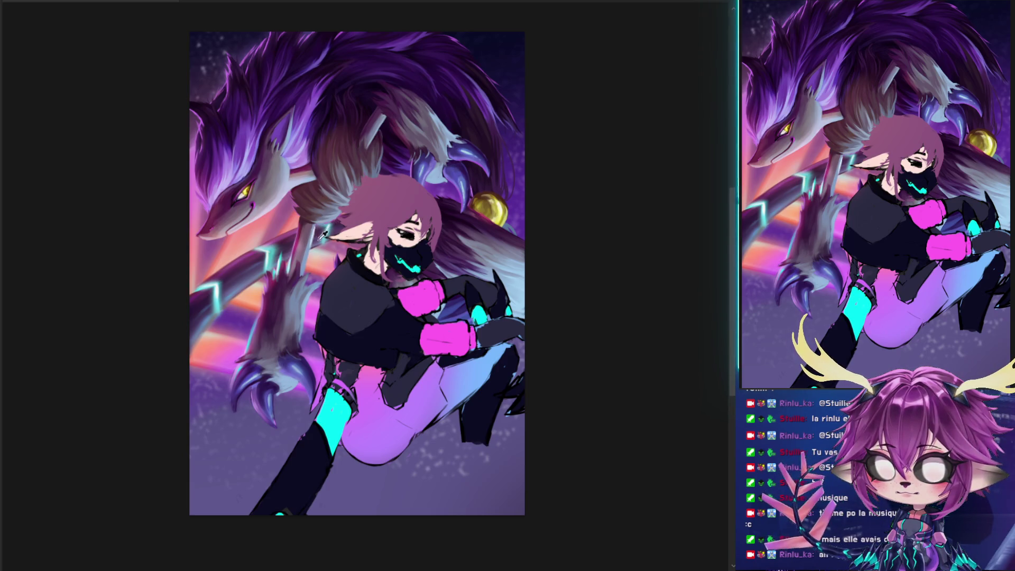
alt+click(334, 414)
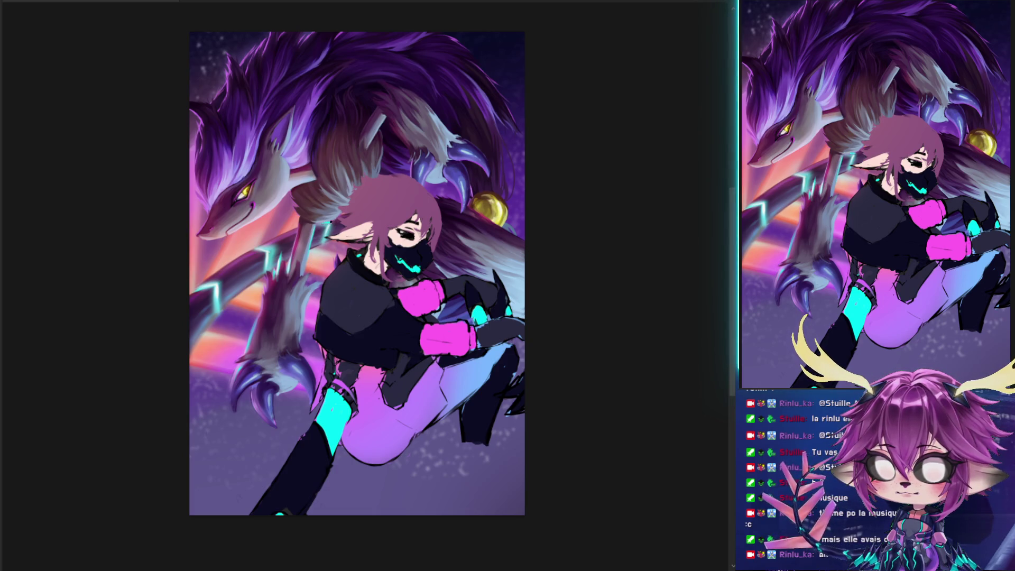
mouse_move(376, 180)
mouse_down()
mouse_move(318, 371)
mouse_move(275, 296)
mouse_move(363, 233)
mouse_up()
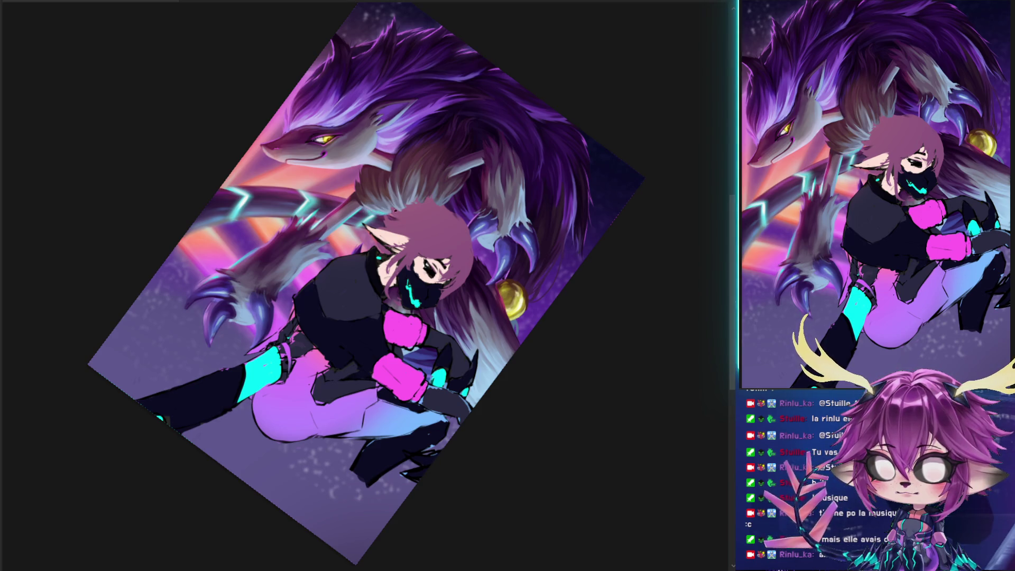
Reset the view upright and paint dark and light fur strokes down the creature's paw
key(r)
mouse_move(505, 165)
mouse_down()
mouse_move(441, 123)
mouse_move(408, 120)
mouse_move(447, 104)
mouse_move(454, 88)
mouse_up()
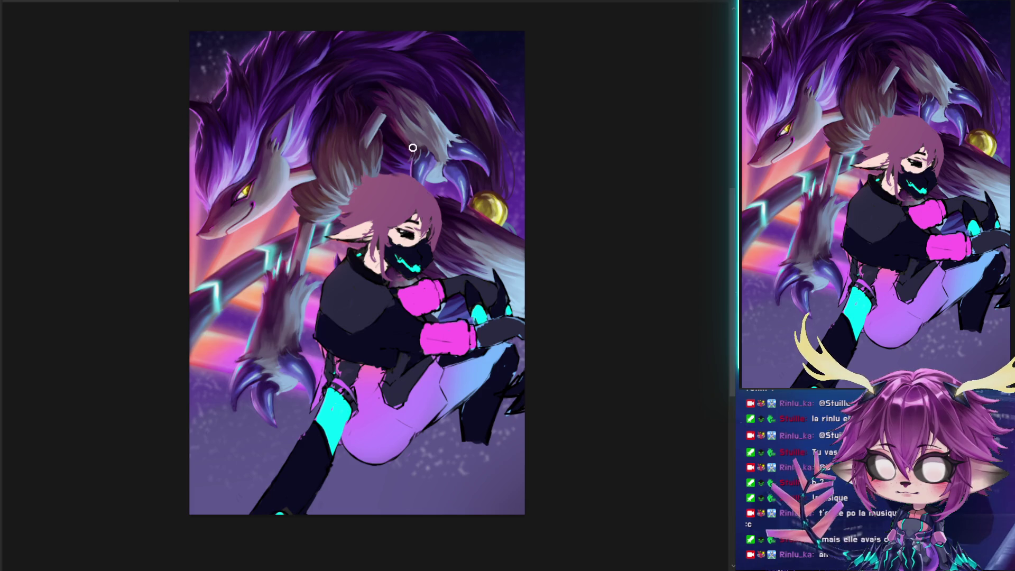
drag(420, 132, 385, 169)
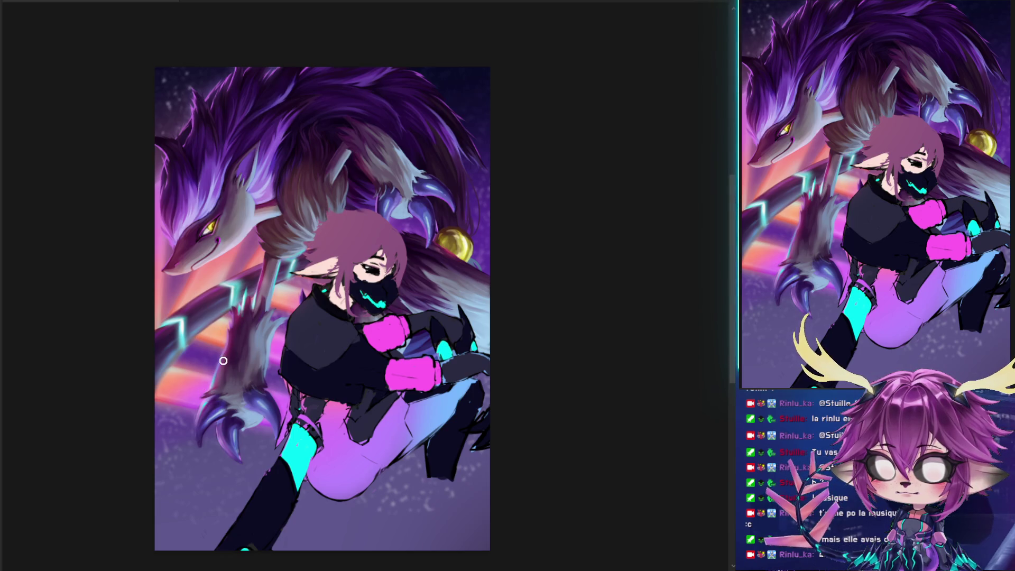
key(bracketright)
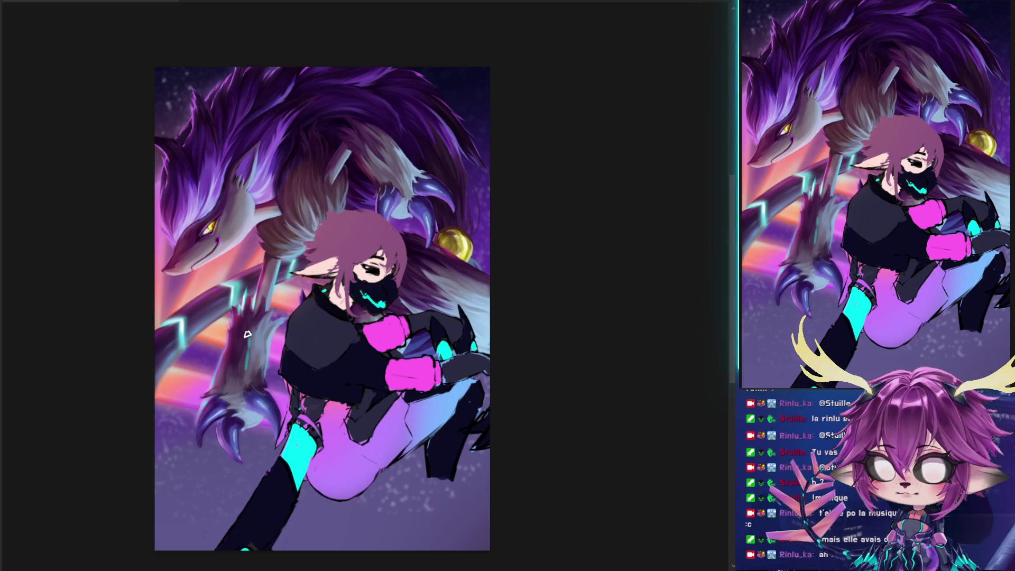
drag(245, 330, 247, 355)
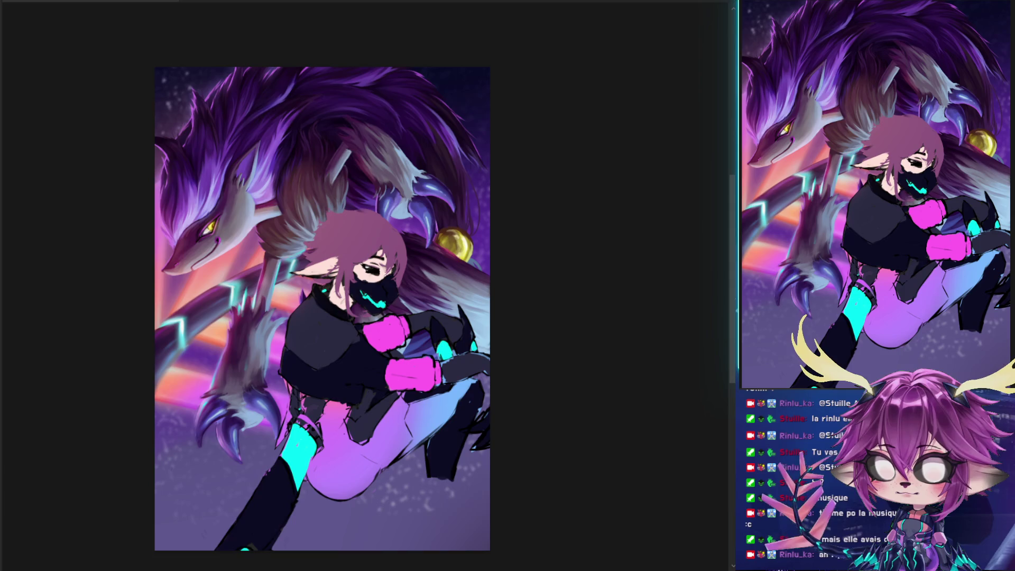
mouse_move(245, 324)
mouse_down()
mouse_move(244, 354)
mouse_move(258, 340)
mouse_move(245, 328)
mouse_up()
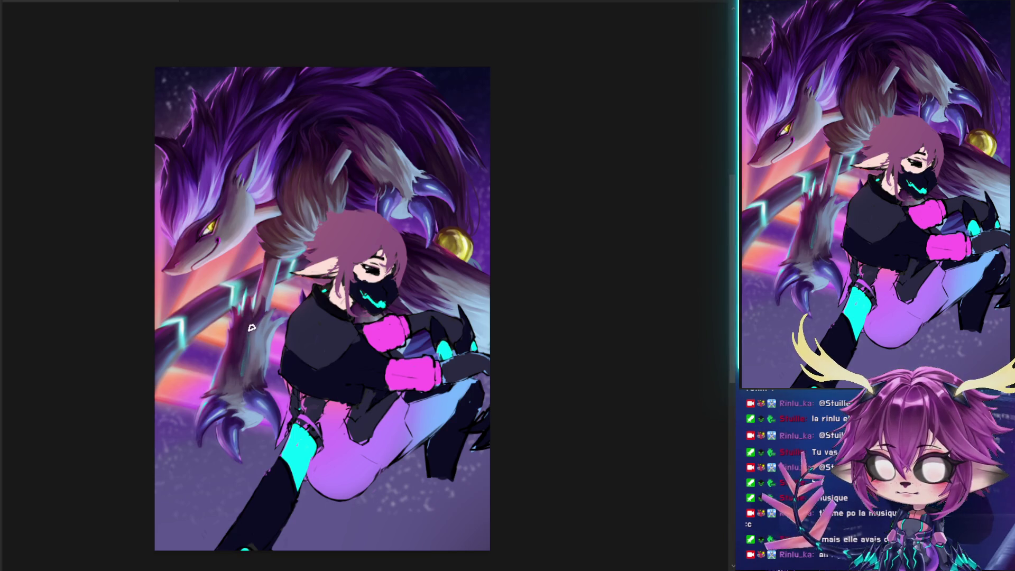
drag(246, 392, 246, 381)
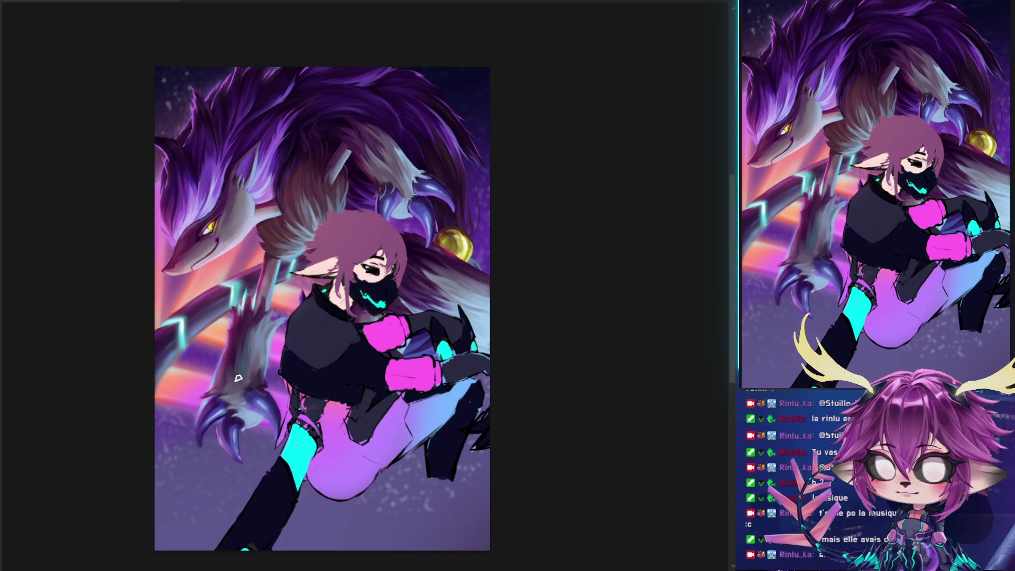
drag(243, 332, 243, 390)
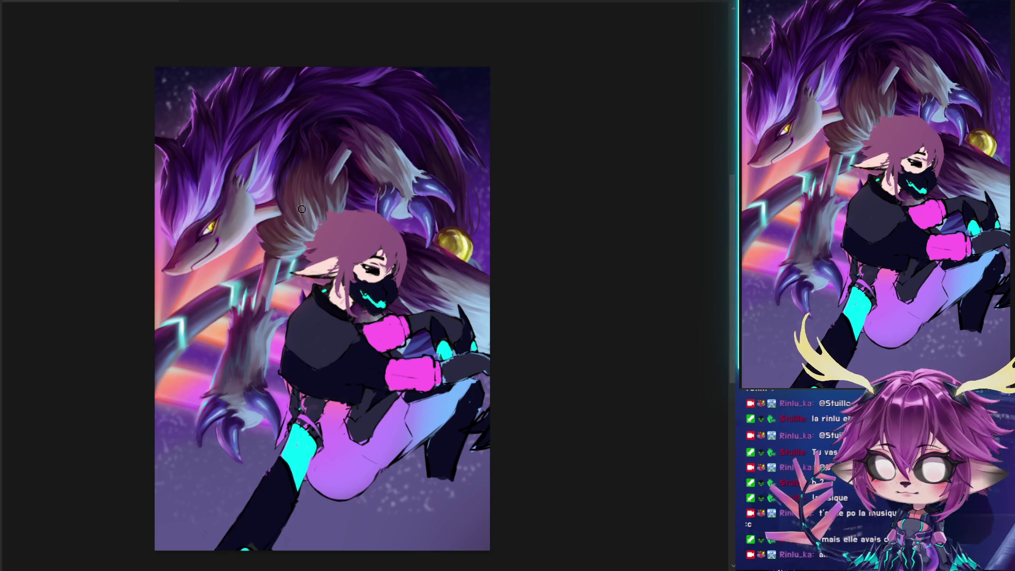
Compare the neck shading stroke, keep it, and shrink the brush with lower opacity
alt+right_click(234, 338)
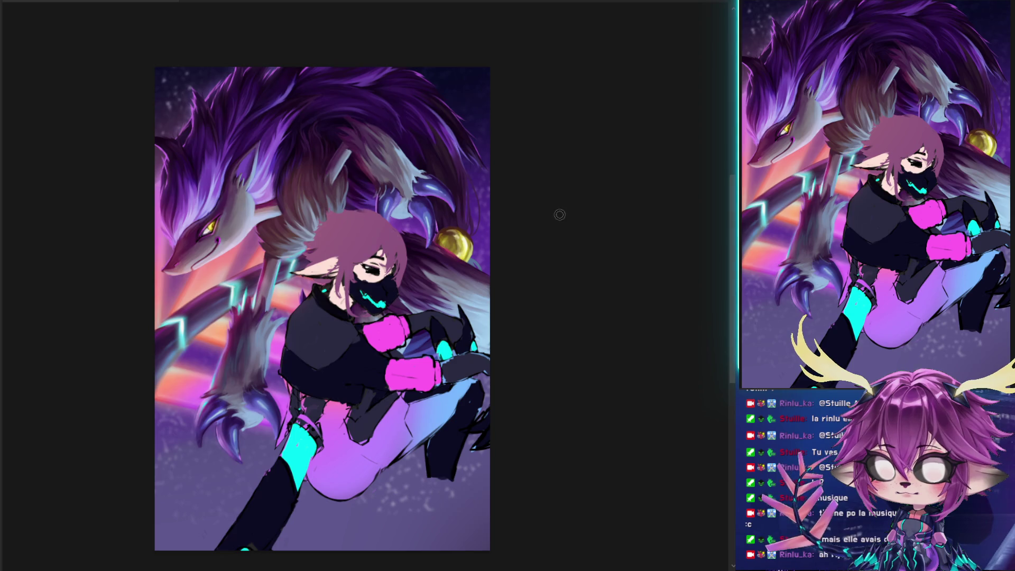
key(ctrl+z)
key(ctrl+y)
key(ctrl+z)
key(ctrl+y)
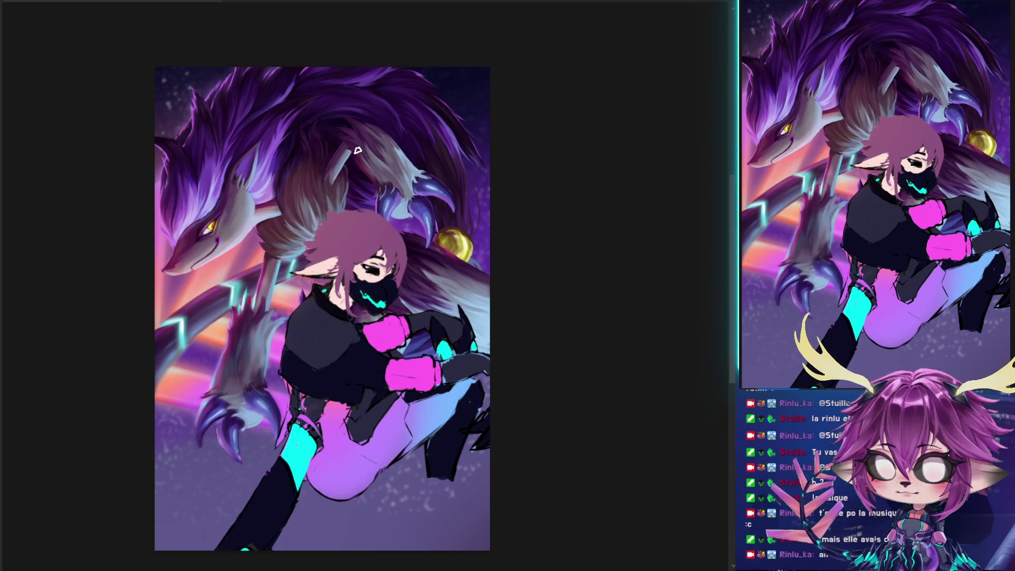
alt+right_click(265, 247)
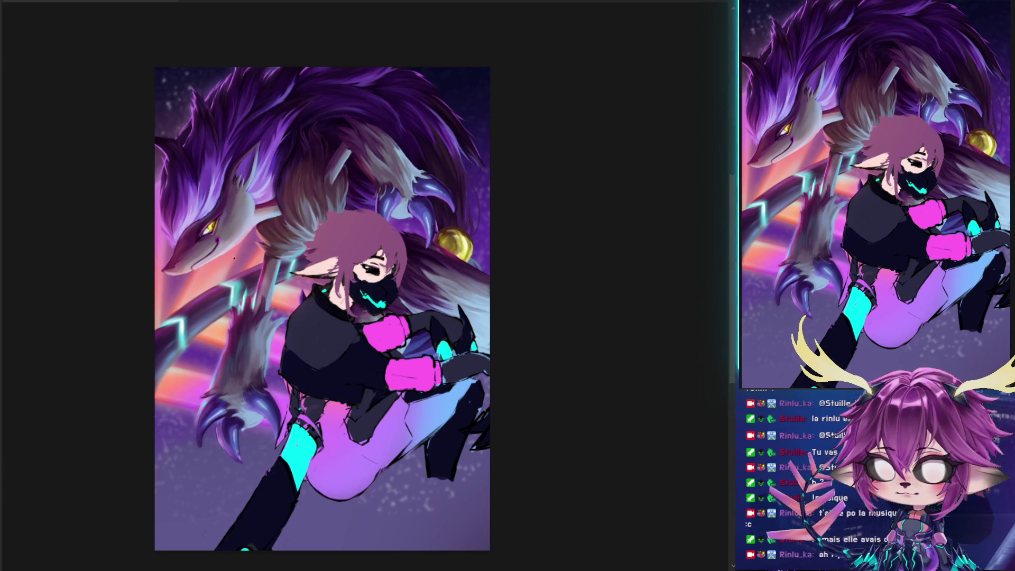
Toggle the painting between grayscale and colour to compare its values, ending in full colour
drag(567, 312, 548, 343)
key(ctrl+y)
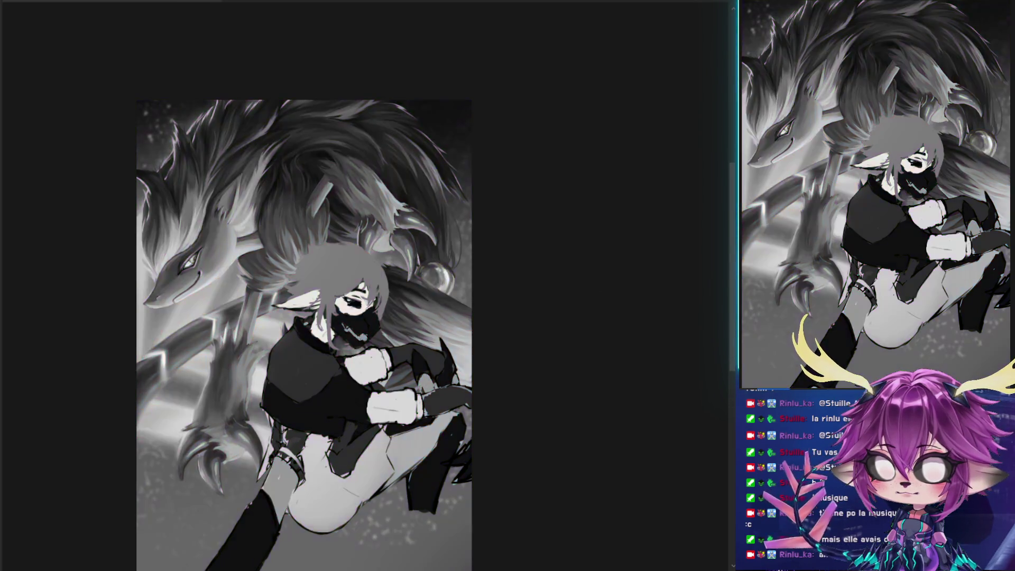
key(ctrl+y)
key(ctrl+y)
key(ctrl+y)
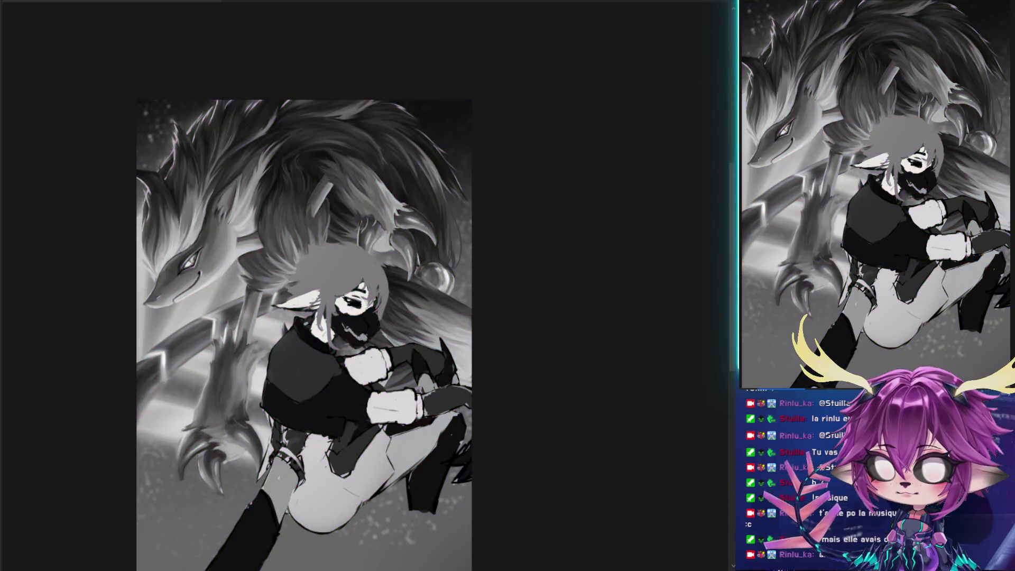
key(ctrl+y)
Zoom in and brush a dark stroke along the fur edge of the creature's leg
drag(554, 357, 576, 312)
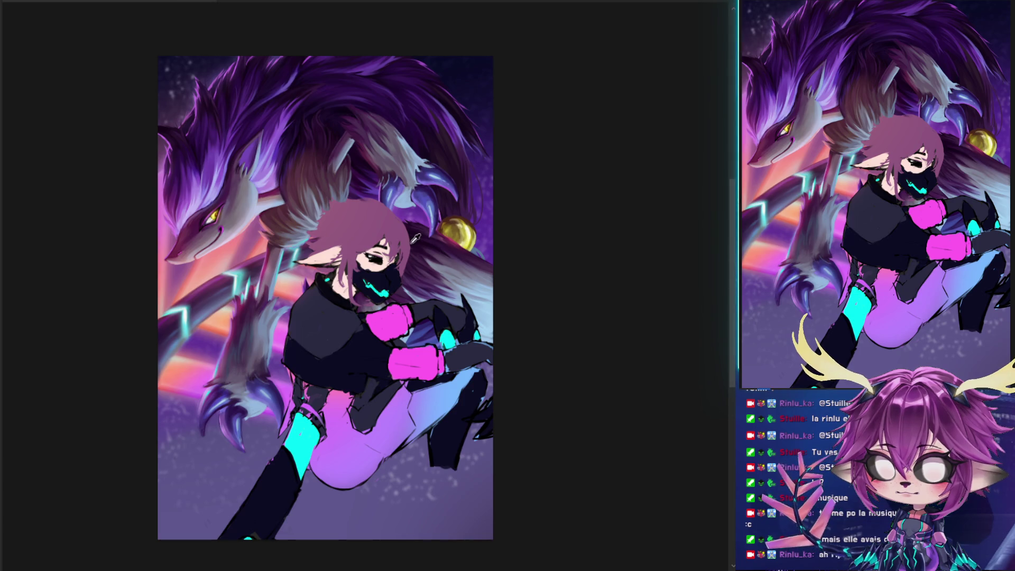
scroll(393, 258, down, 1)
scroll(303, 298, up, 2)
scroll(303, 299, up, 2)
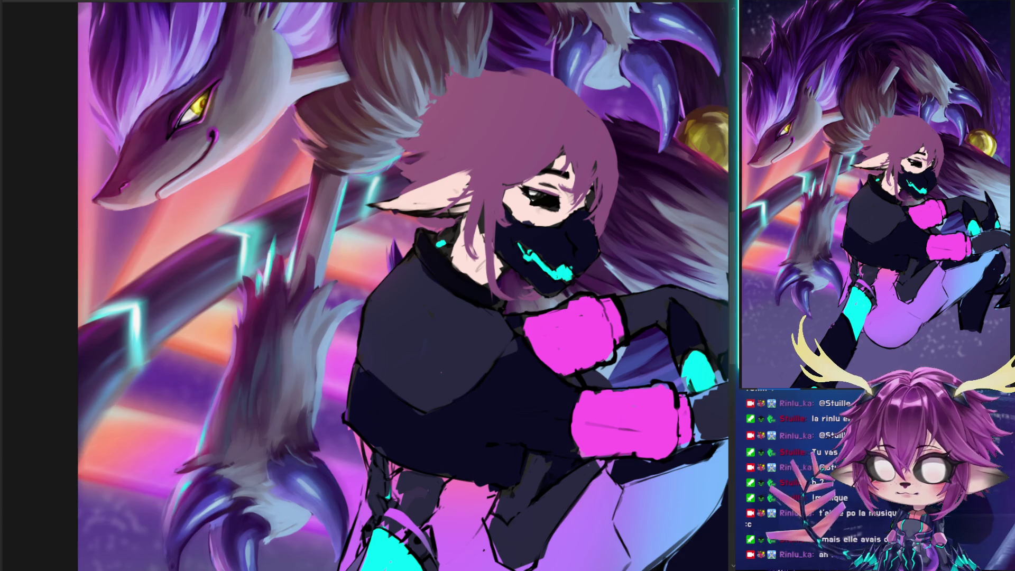
mouse_move(281, 230)
mouse_down()
mouse_move(276, 295)
mouse_move(285, 226)
mouse_move(256, 286)
mouse_up()
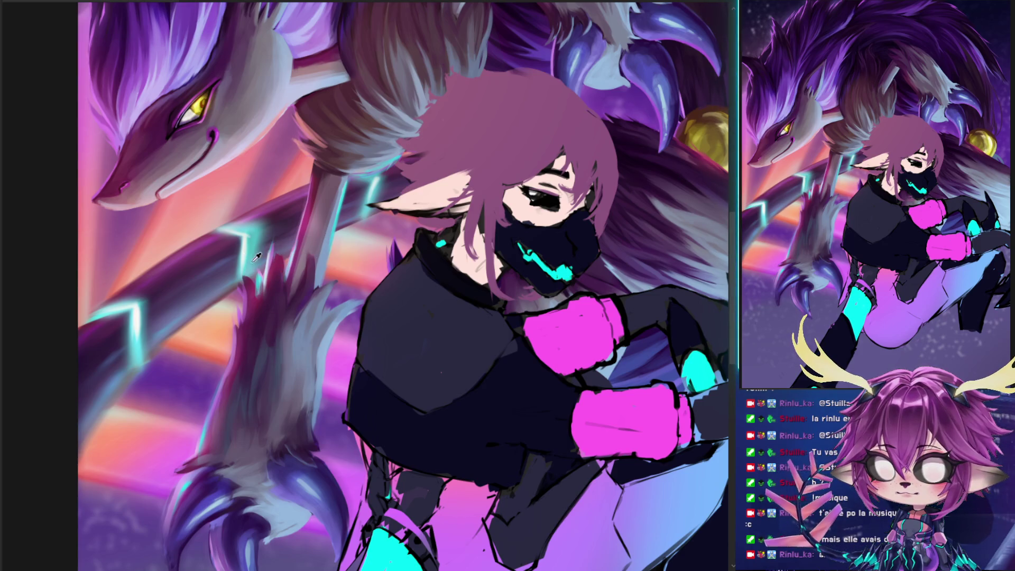
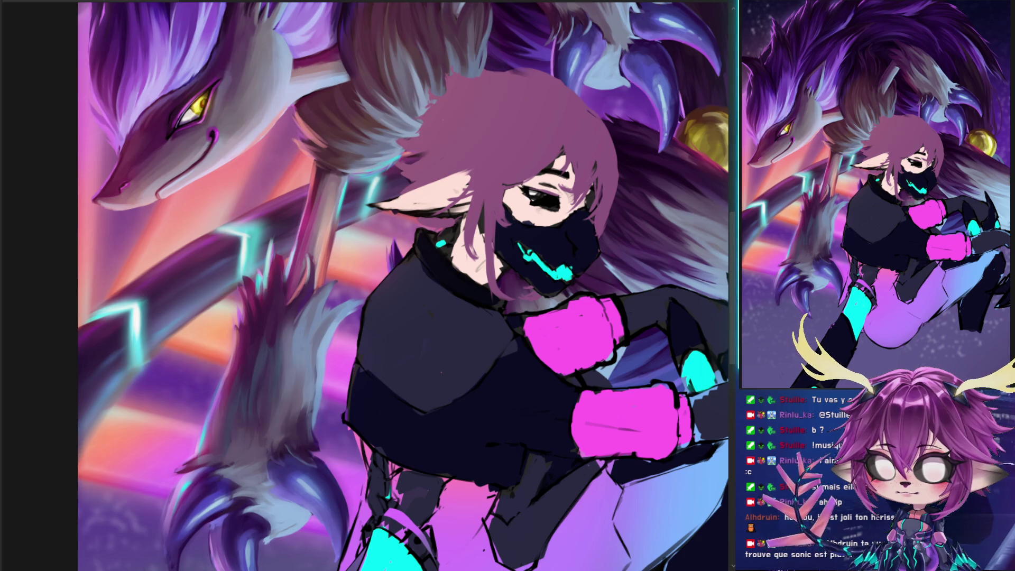
Paint a light fur stroke and darker shading strokes on the purple beast's foreleg
scroll(658, 200, down, 5)
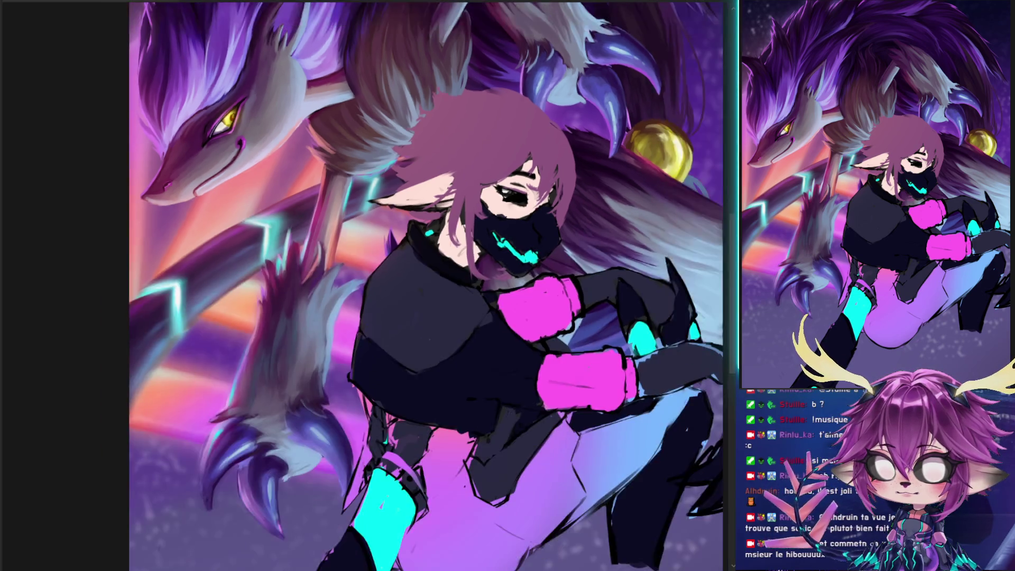
scroll(658, 199, up, 1)
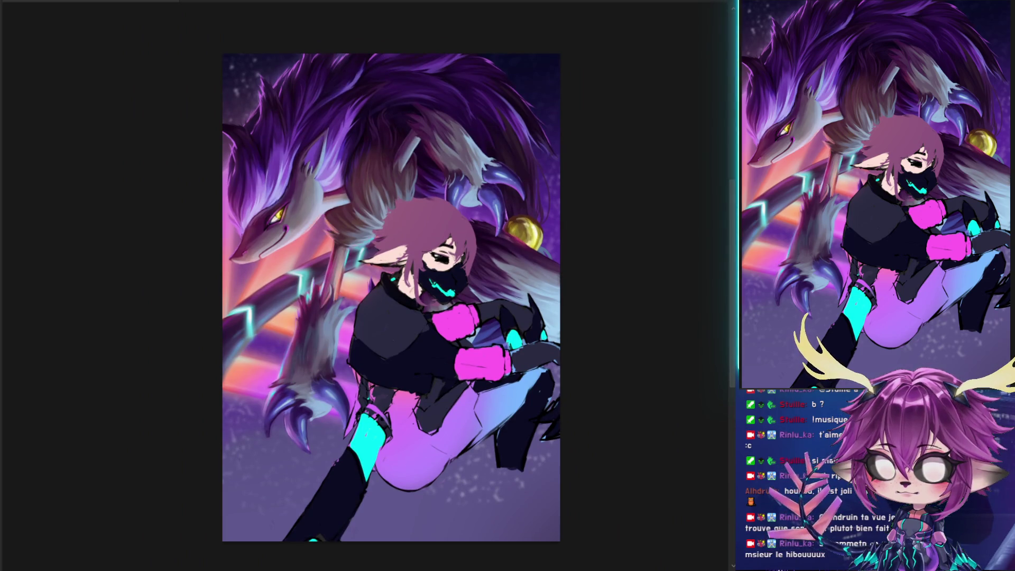
drag(344, 246, 324, 307)
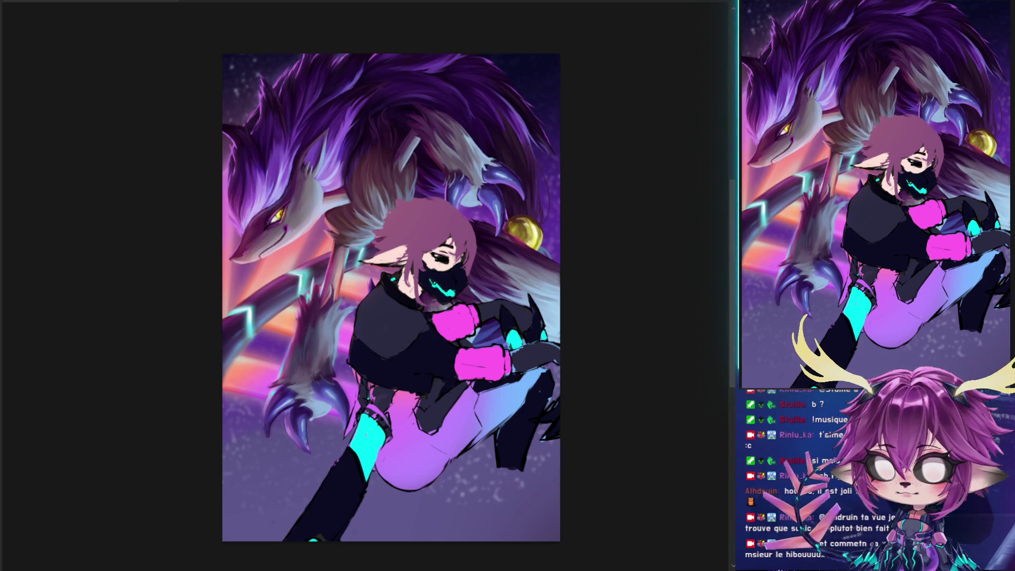
drag(316, 322, 300, 379)
drag(298, 344, 298, 373)
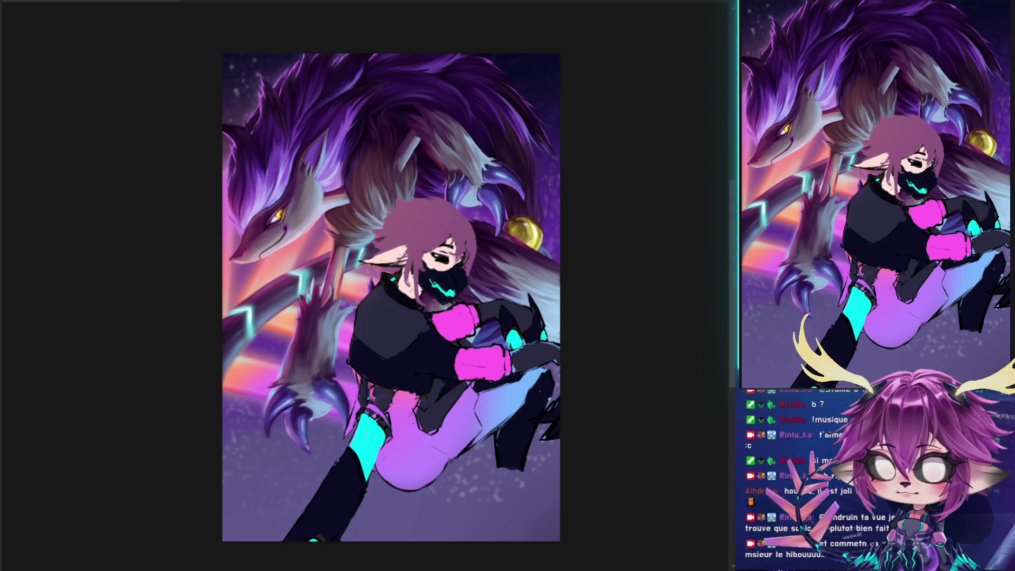
Check the painting's values in grayscale, then return to full colour
key(ctrl+y)
key(ctrl+y)
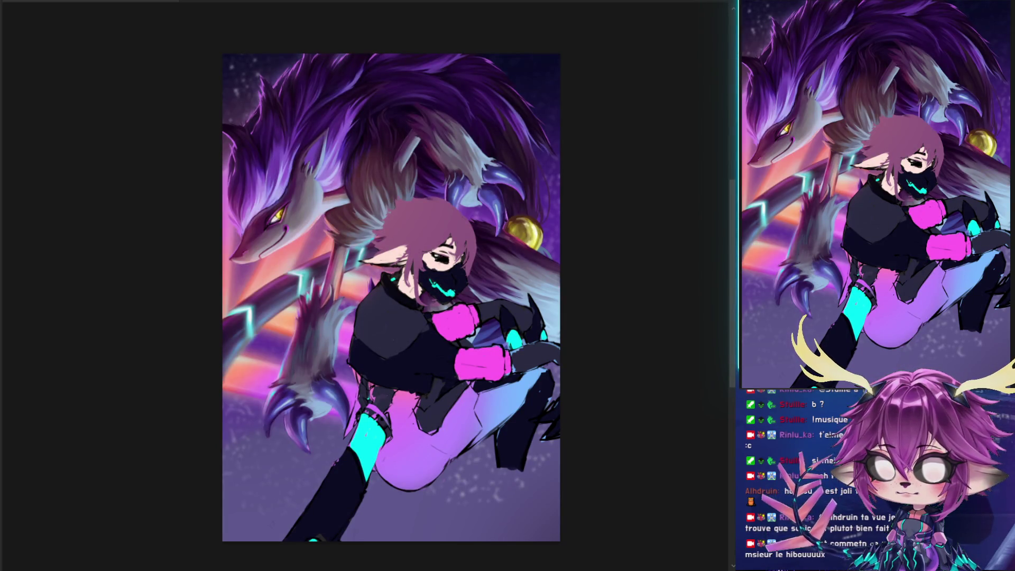
key(ctrl+y)
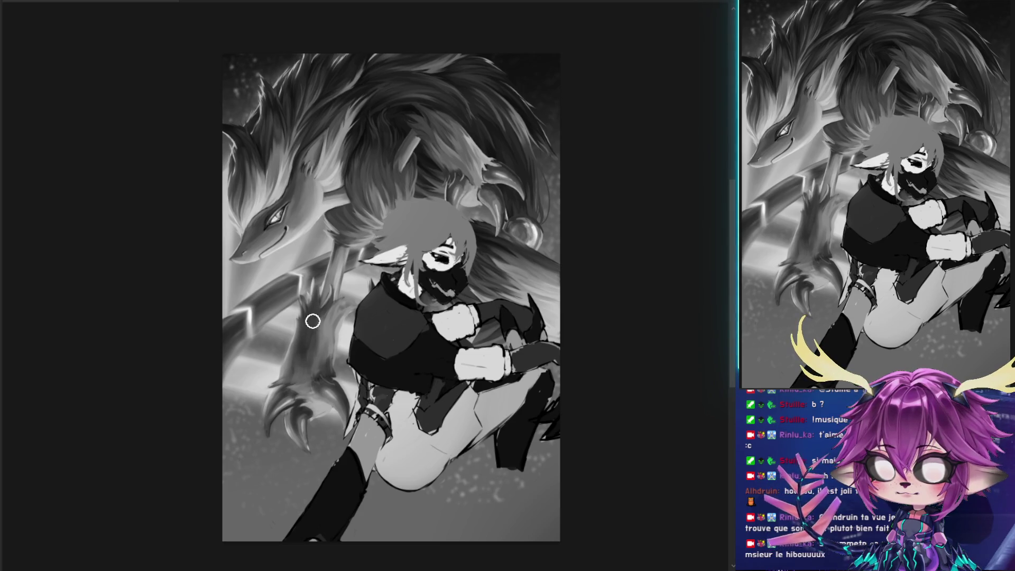
key(ctrl+y)
mouse_move(562, 297)
mouse_down()
mouse_move(551, 298)
mouse_move(563, 338)
mouse_up()
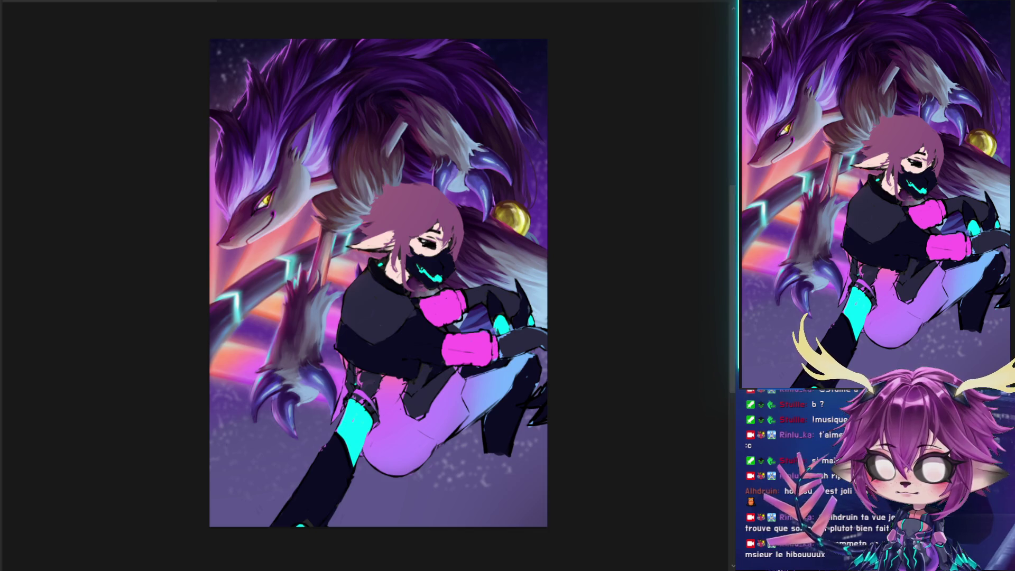
Hide and restore the fox beast, then view the whole illustration in grayscale
key(ctrl+z)
key(ctrl+z)
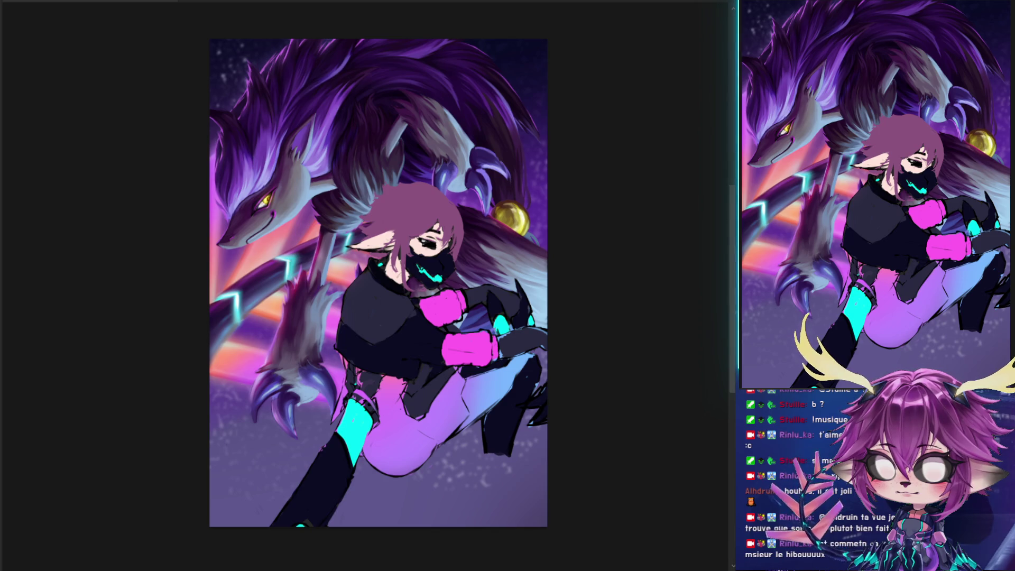
key(ctrl+z)
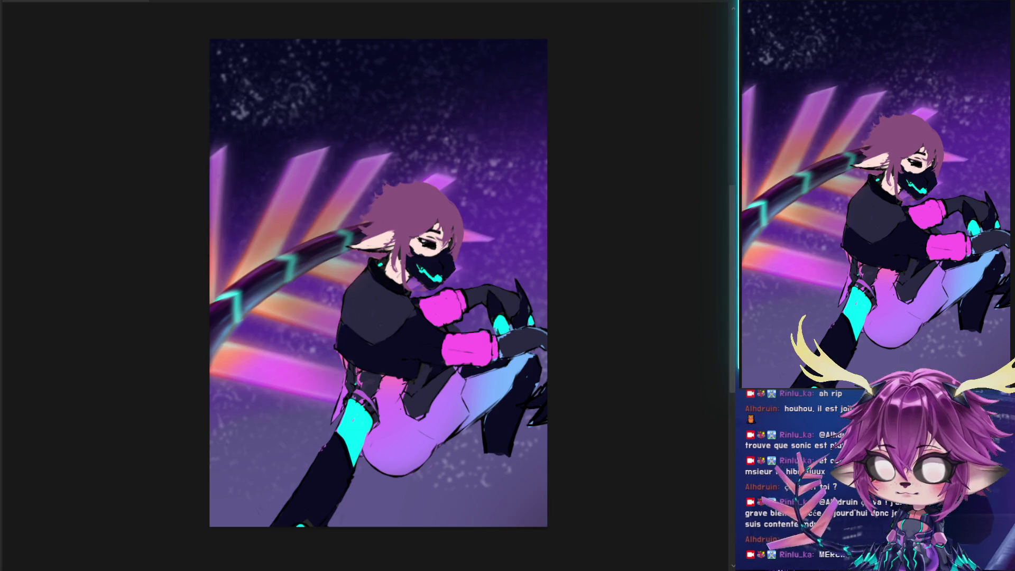
key(ctrl+y)
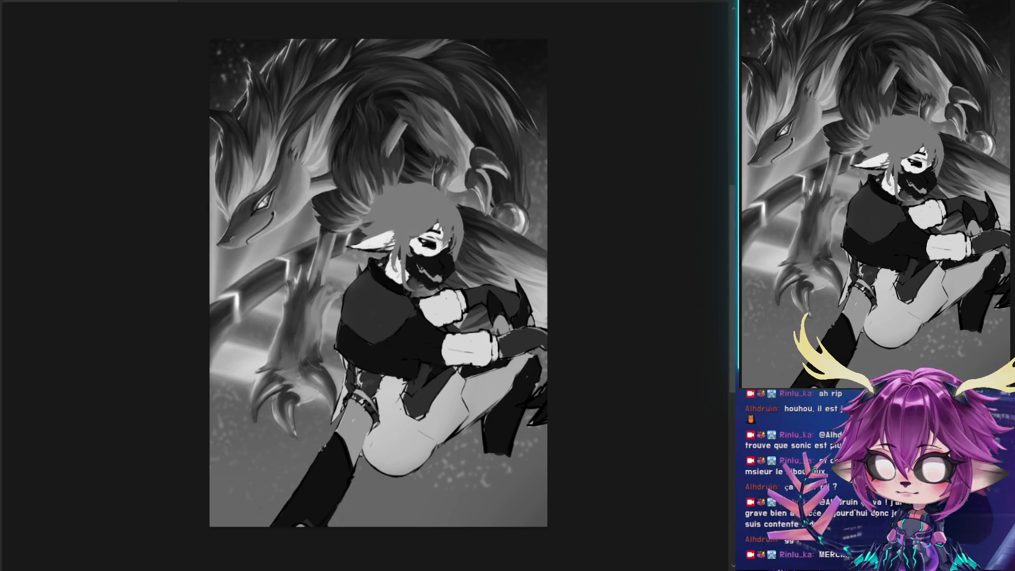
Compare the fox with and without its brighter rim light, in grayscale and colour
key(ctrl+y)
key(ctrl+y)
key(ctrl+y)
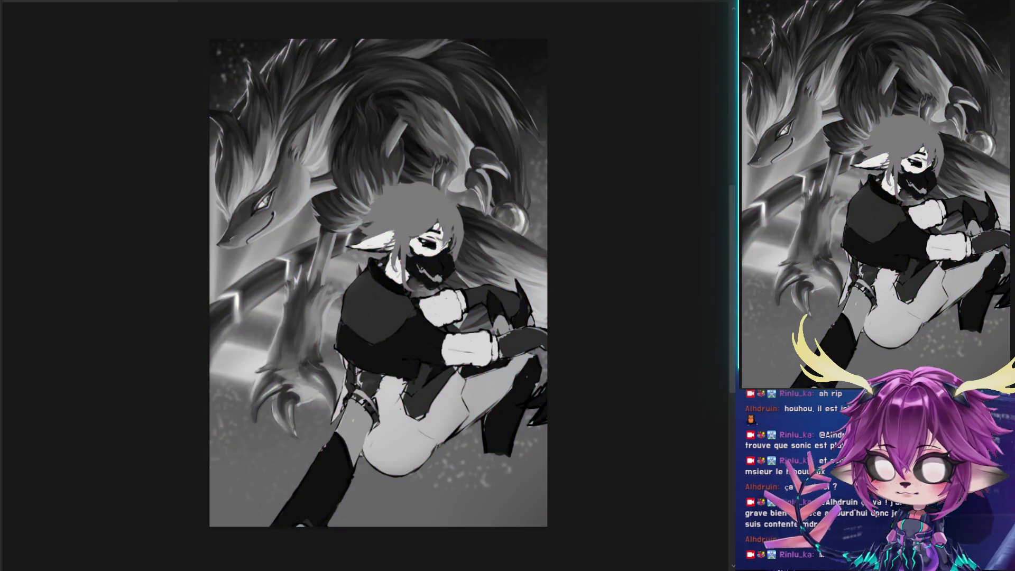
key(ctrl+y)
key(ctrl+z)
key(ctrl+y)
key(ctrl+z)
key(ctrl+y)
key(ctrl+z)
key(ctrl+y)
key(ctrl+z)
key(ctrl+y)
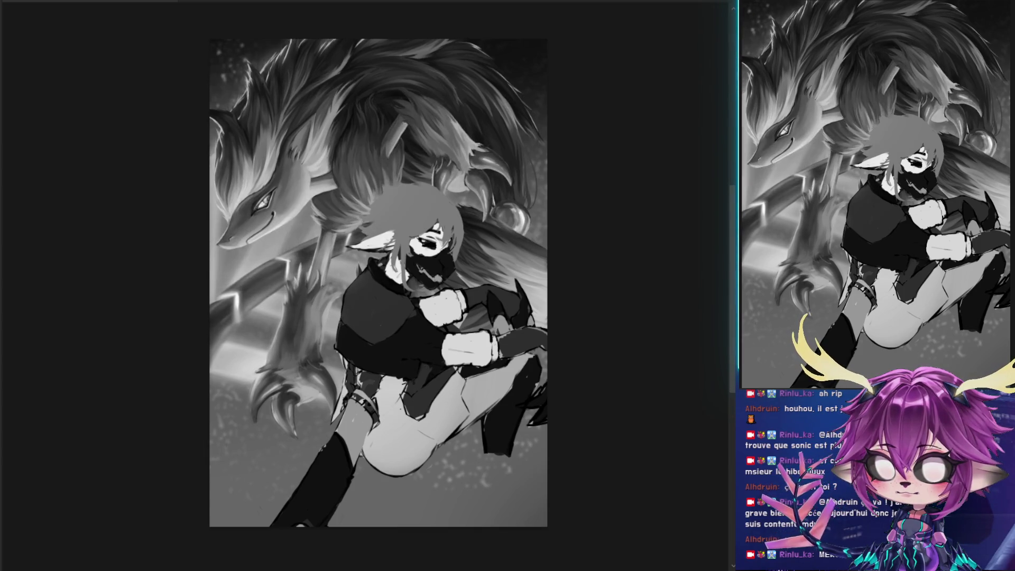
key(ctrl+z)
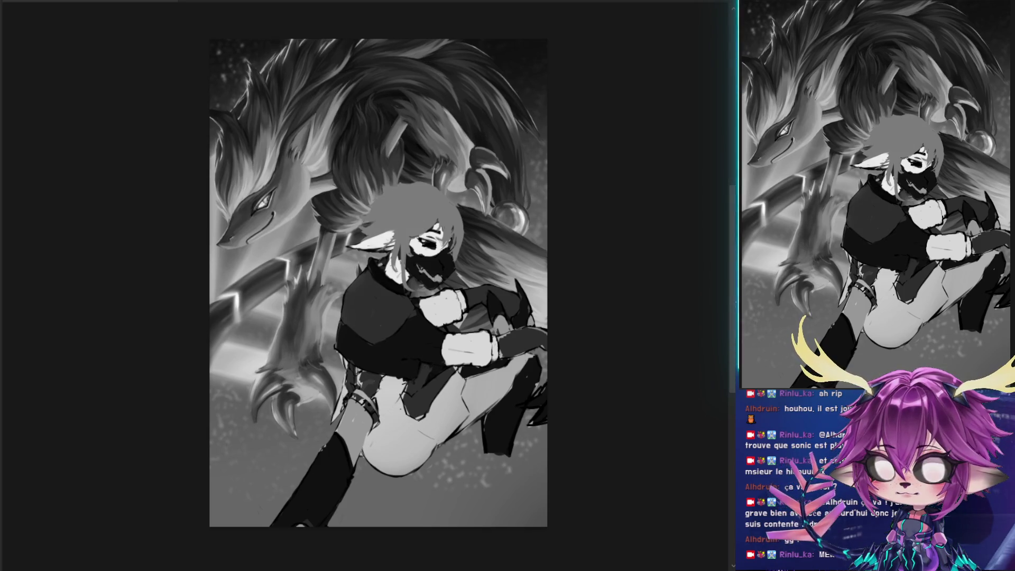
key(ctrl+y)
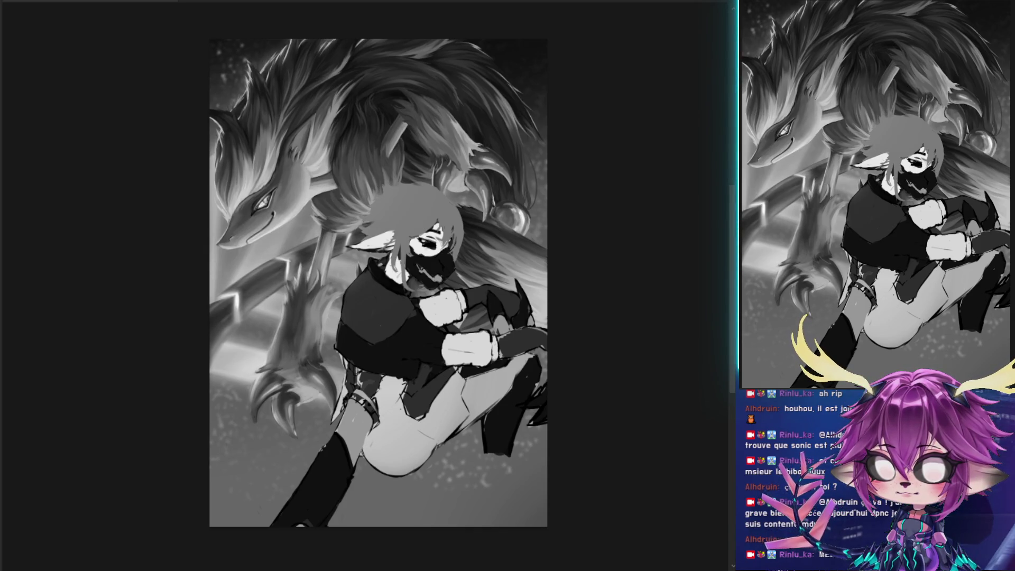
key(ctrl+z)
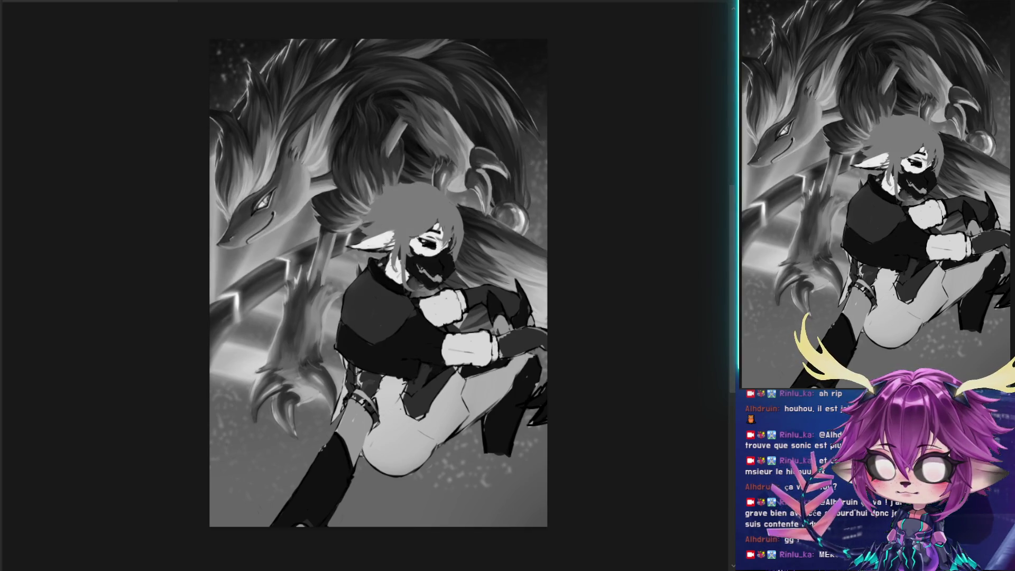
key(ctrl+shift+z)
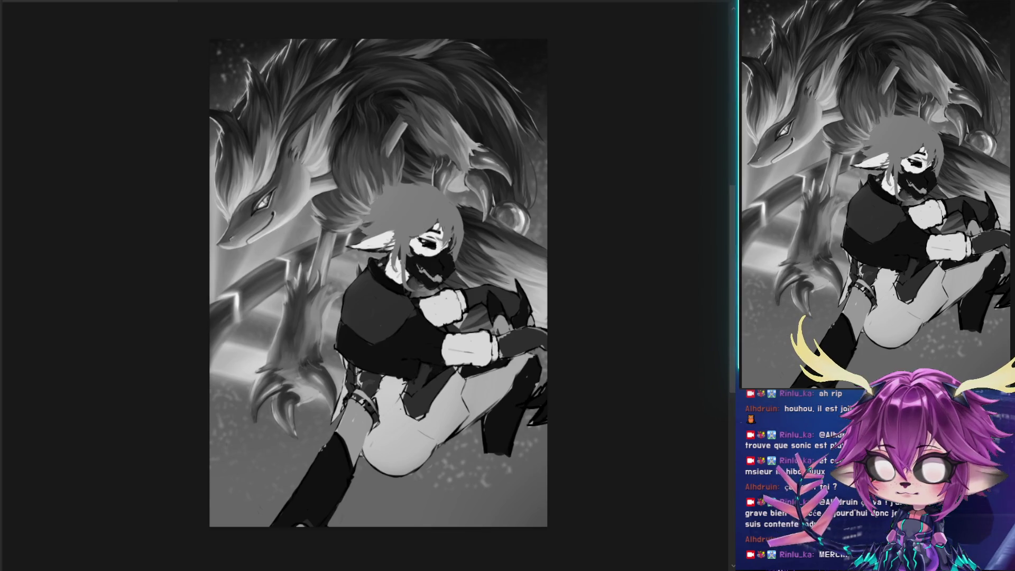
key(ctrl+shift+z)
key(ctrl+z)
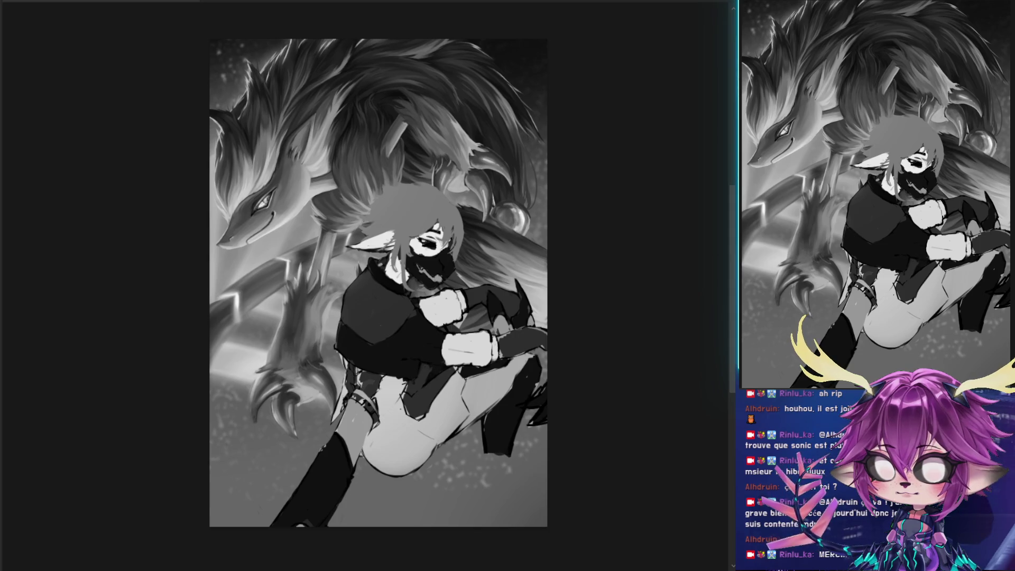
Compare the artwork with and without the fur section covering the character
key(ctrl+z)
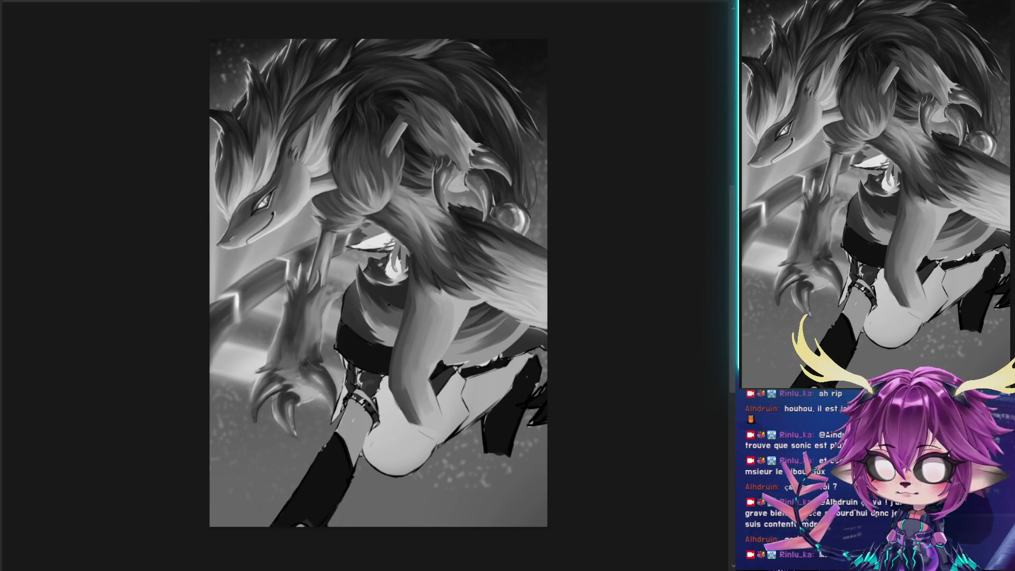
key(ctrl+shift+z)
key(ctrl+z)
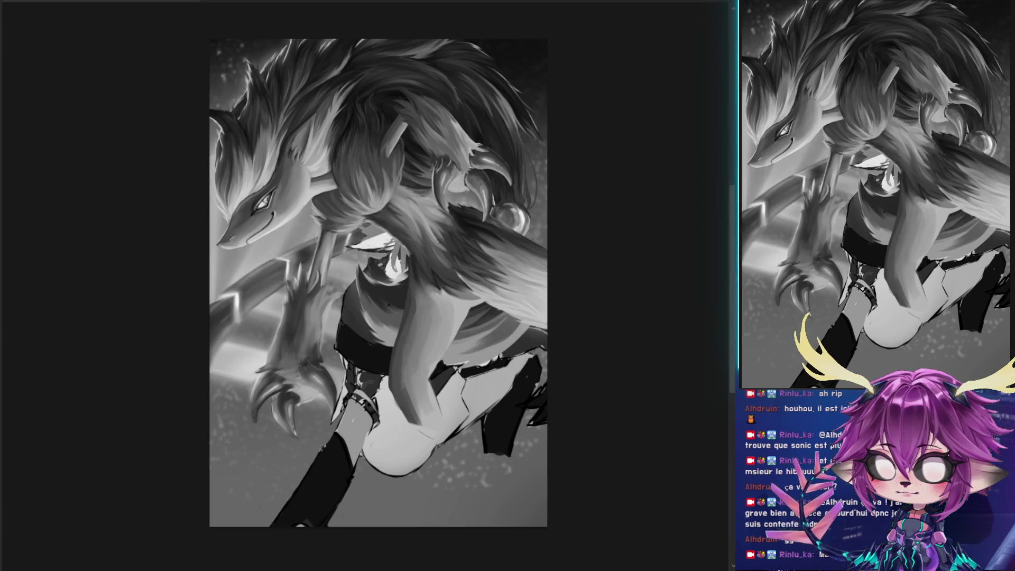
key(ctrl+shift+z)
key(ctrl+z)
key(ctrl+shift+z)
key(ctrl+z)
key(ctrl+shift+z)
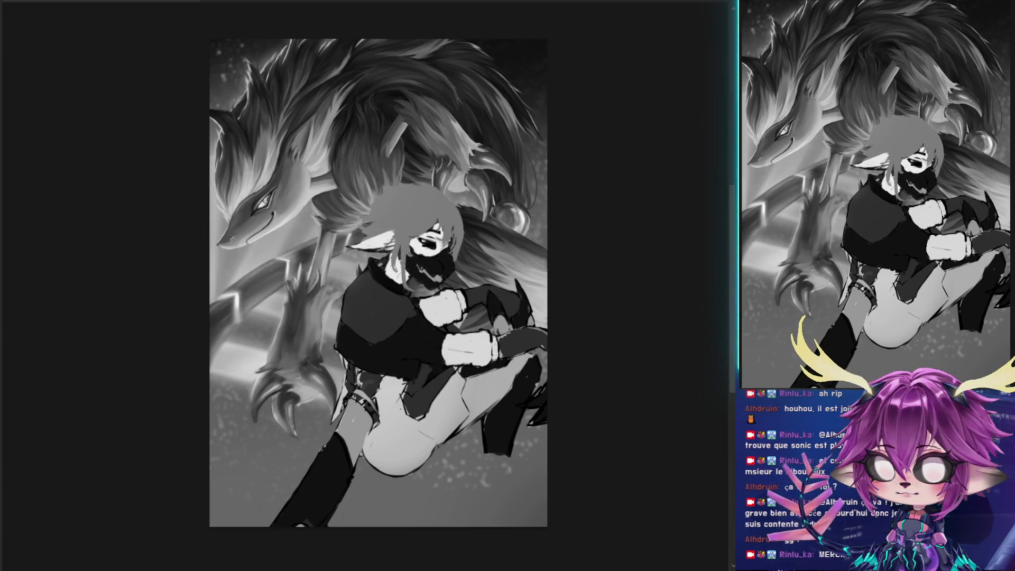
key(ctrl+shift+z)
key(ctrl+shift+z)
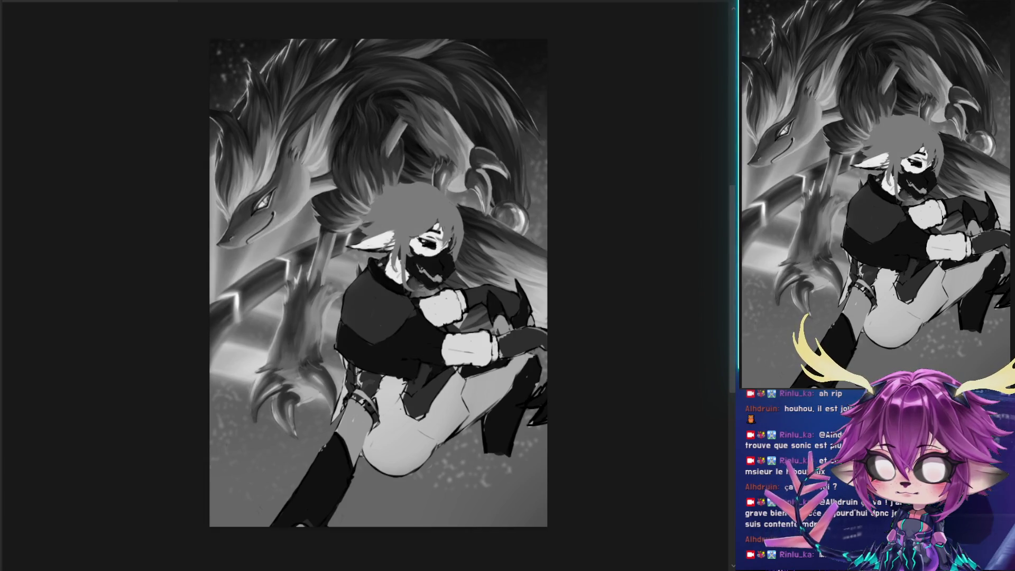
Remove the darker fur strokes from the fox's neck, return to colour, and resize the brush
key(ctrl+z)
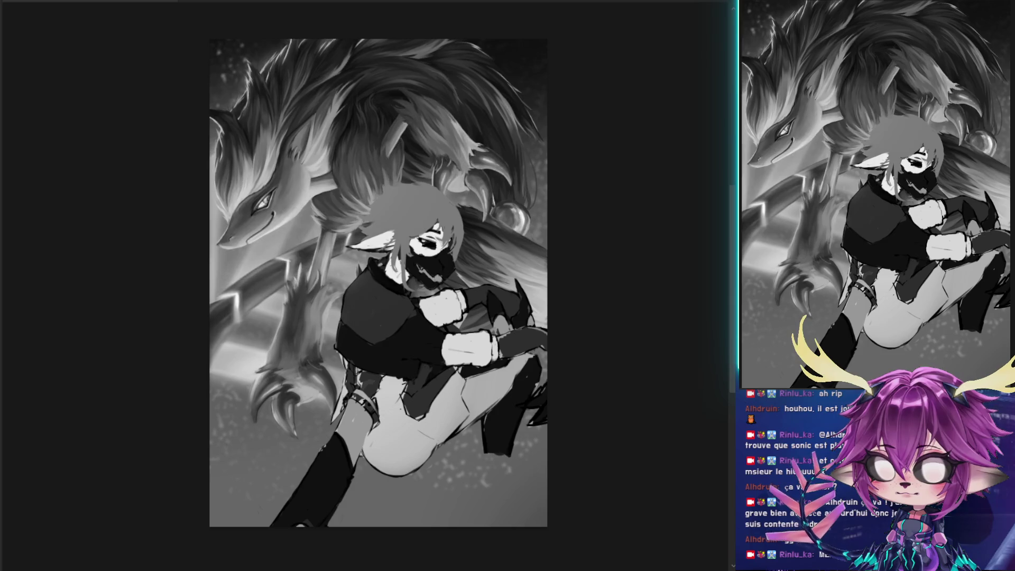
key(ctrl+z)
key(ctrl+shift+z)
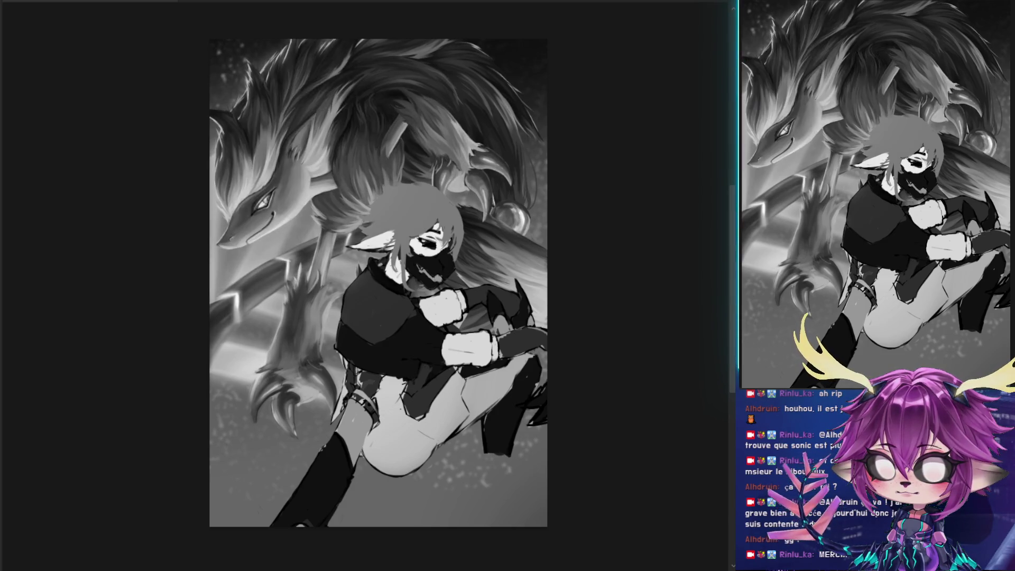
key(ctrl+shift+z)
key(ctrl+z)
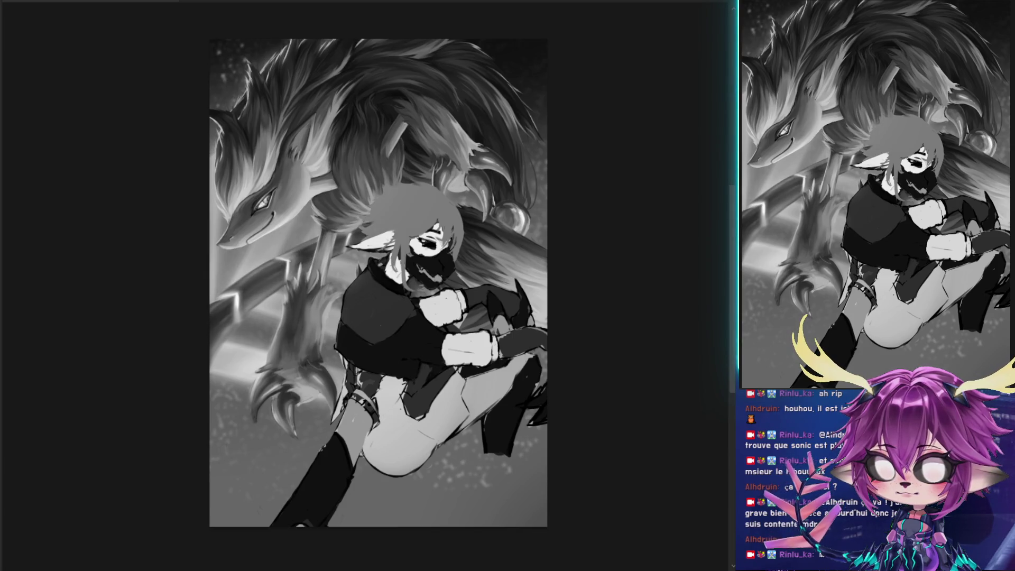
key(ctrl+y)
mouse_move(357, 143)
mouse_down()
mouse_move(344, 132)
mouse_move(366, 163)
mouse_move(316, 184)
mouse_move(414, 301)
mouse_up()
key(ctrl+z)
drag(426, 201, 423, 230)
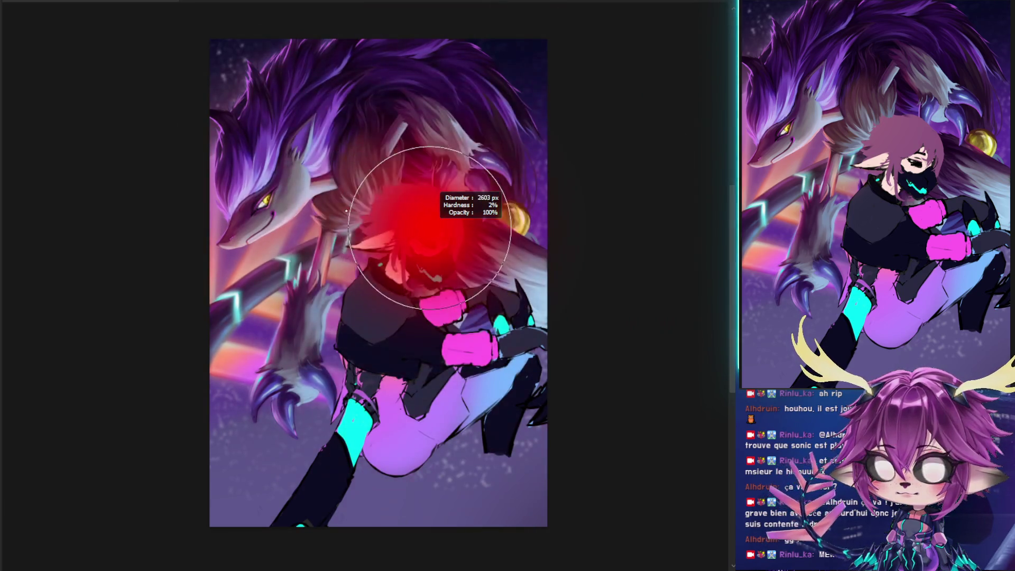
Shrink the brush, check values in grayscale, and compare the darker fur patch before and after
mouse_move(361, 138)
mouse_down()
mouse_move(365, 170)
mouse_move(387, 165)
mouse_move(340, 177)
mouse_up()
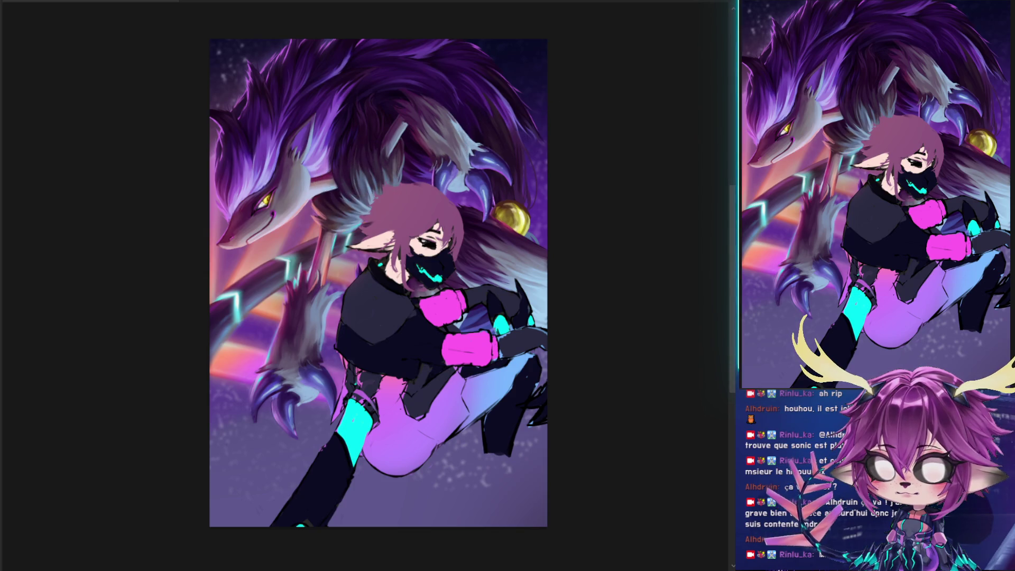
key(ctrl+y)
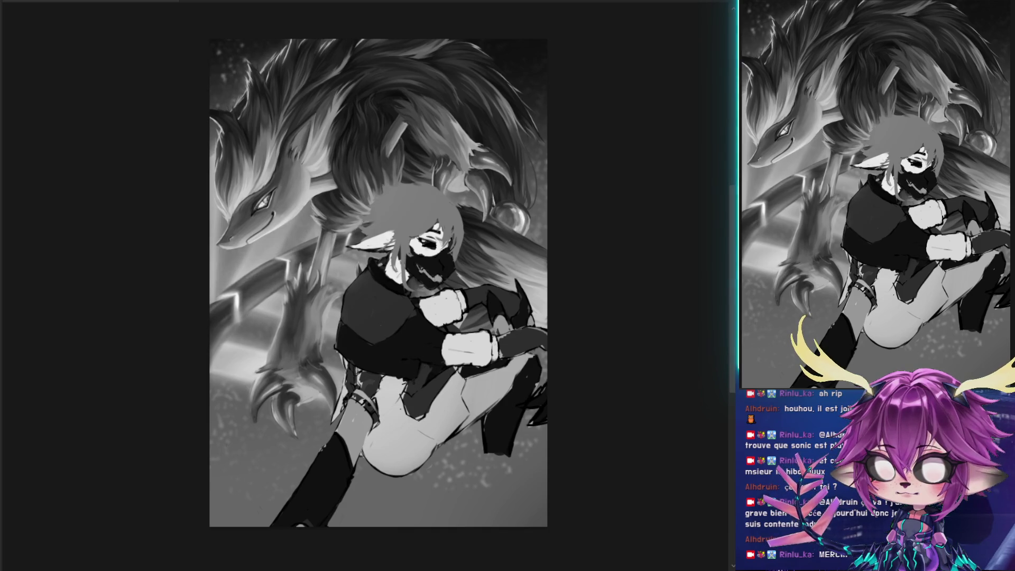
key(ctrl+y)
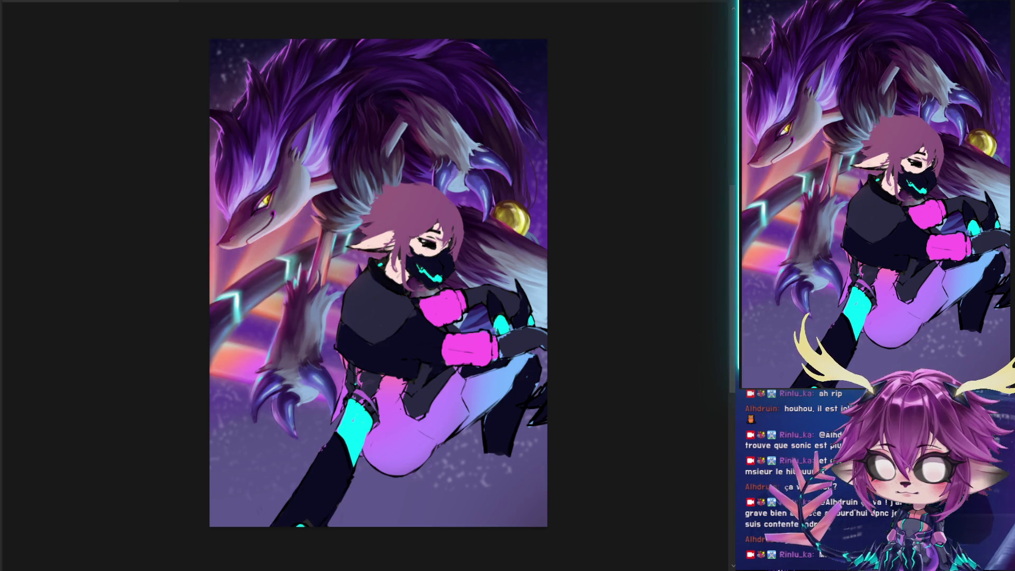
key(ctrl+z)
key(ctrl+shift+z)
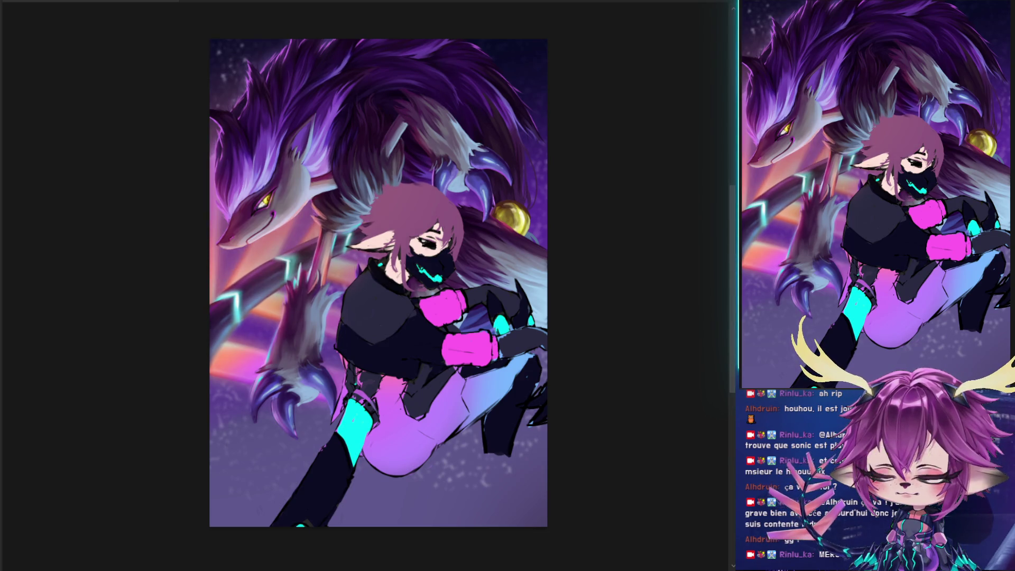
key(ctrl+z)
key(ctrl+shift+z)
key(ctrl+z)
key(ctrl+shift+z)
key(ctrl+z)
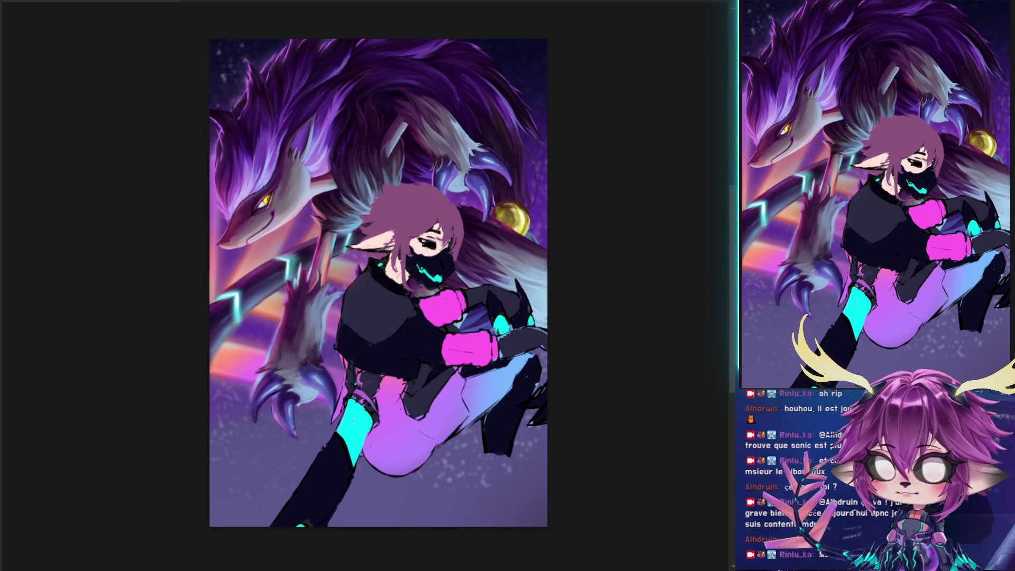
Keep the slightly darker fur shading after a grayscale comparison, then return to full colour
key(ctrl+y)
key(ctrl+shift+z)
key(ctrl+z)
key(ctrl+shift+z)
key(ctrl+z)
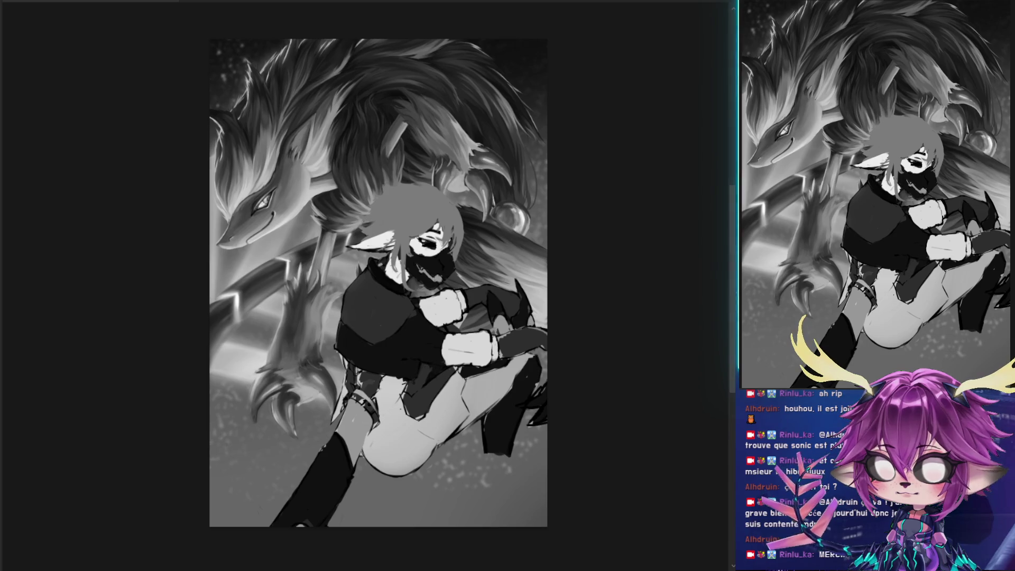
key(ctrl+y)
mouse_move(658, 394)
mouse_down()
mouse_move(617, 367)
mouse_move(610, 374)
mouse_move(626, 347)
mouse_up()
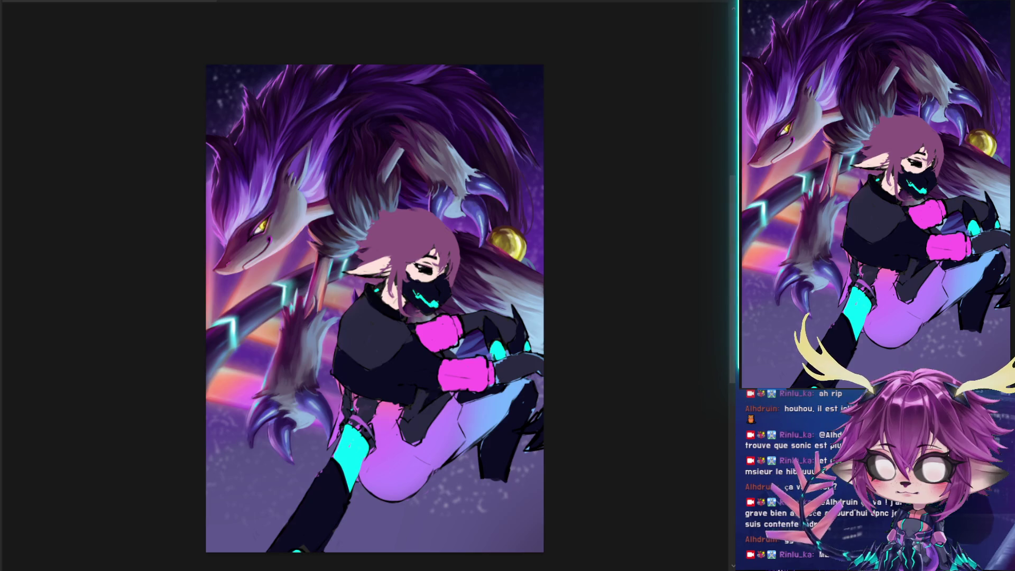
Briefly show the pink and orange speed streaks, then hide them again
scroll(351, 357, up, 5)
scroll(351, 357, up, 3)
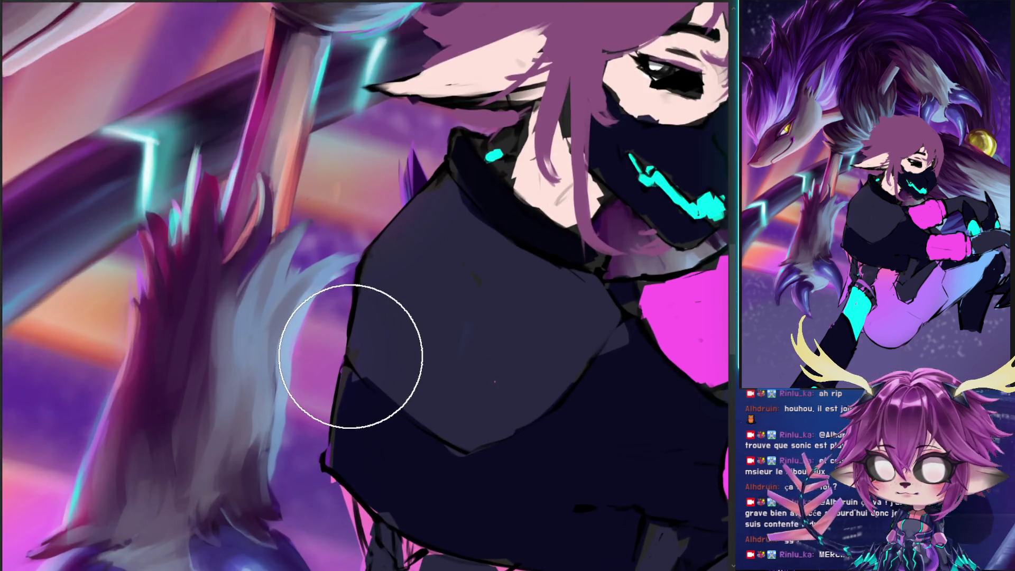
scroll(351, 356, down, 5)
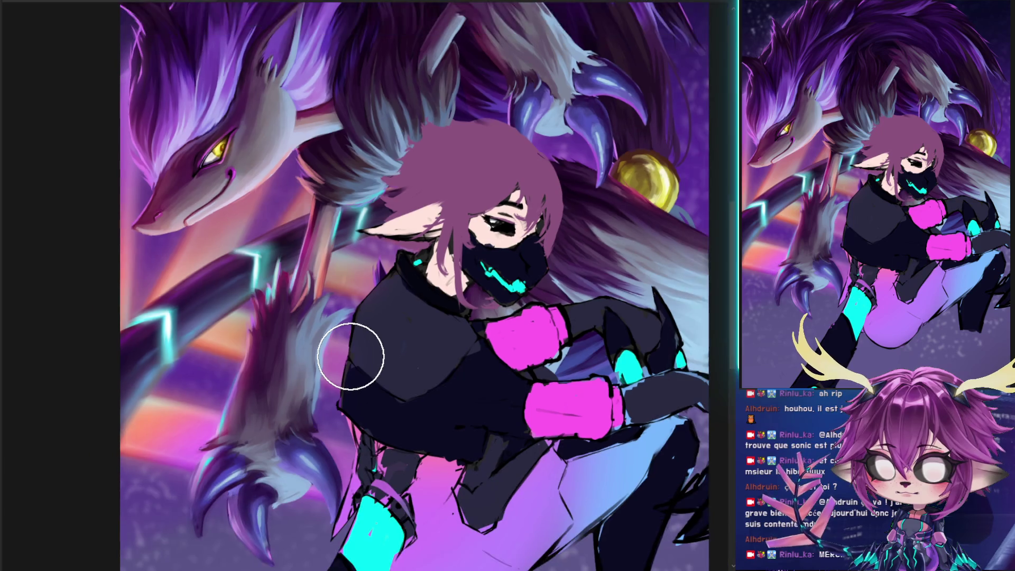
key(ctrl+z)
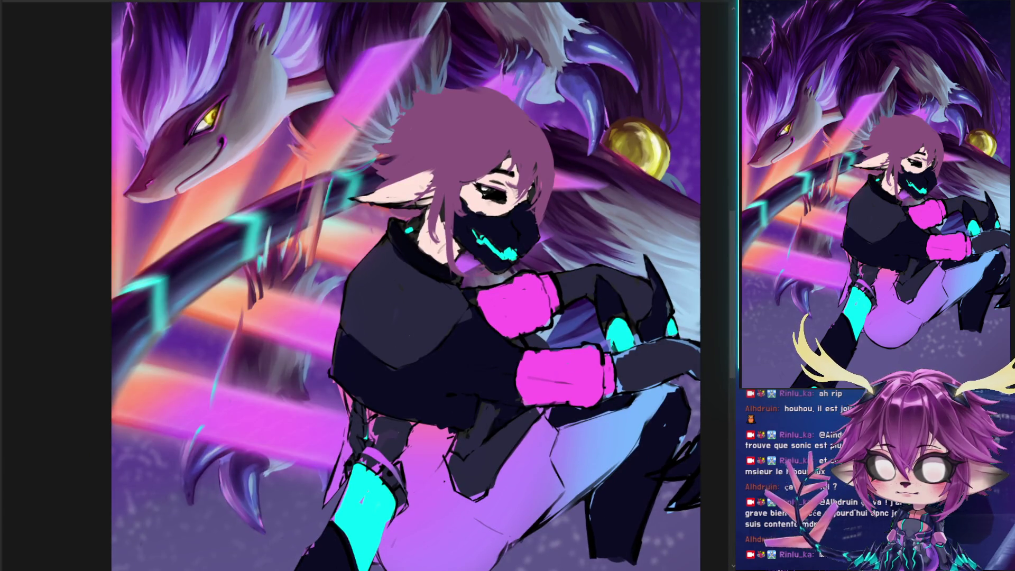
key(ctrl+z)
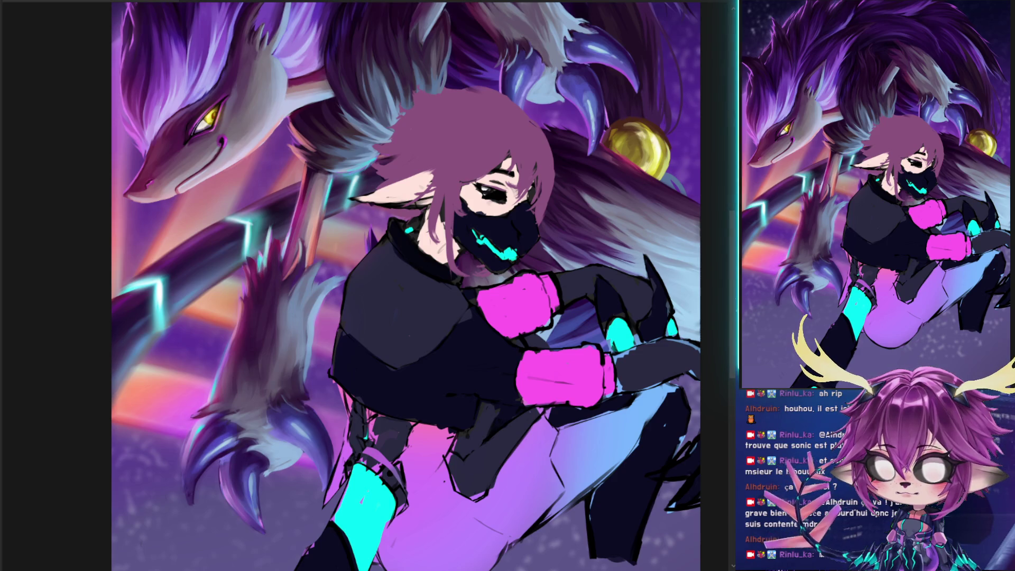
Airbrush a soft pink glow over the left background light rays and compare it in grayscale
drag(137, 360, 296, 43)
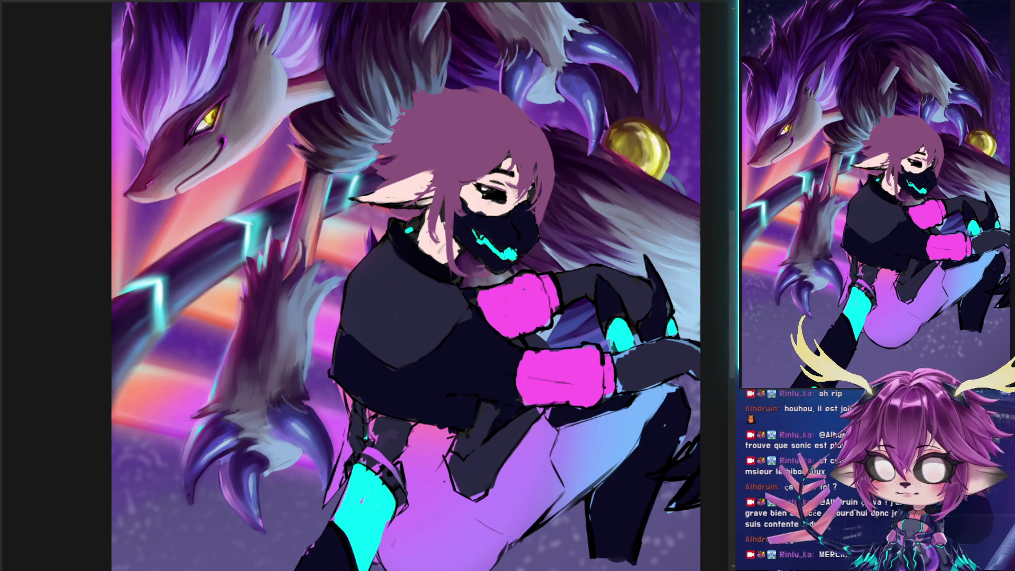
key(ctrl+y)
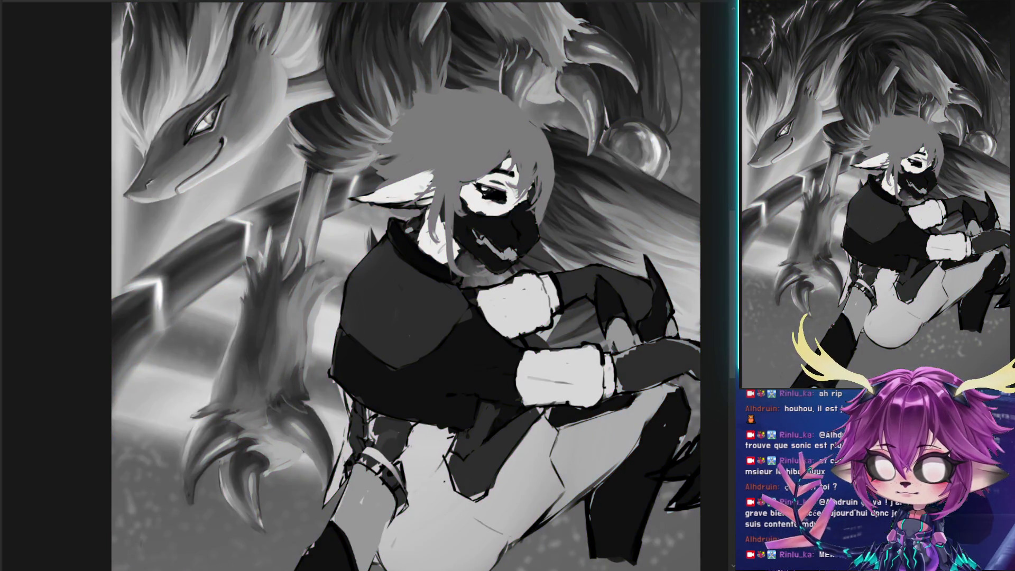
key(ctrl+z)
key(ctrl+shift+z)
key(ctrl+z)
key(ctrl+shift+z)
scroll(481, 353, down, 2)
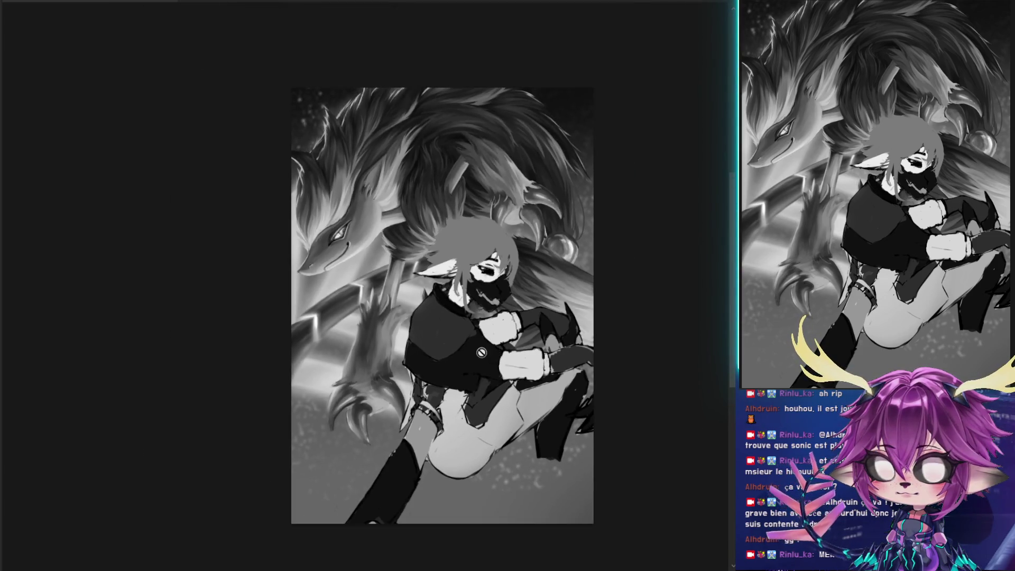
scroll(481, 353, up, 2)
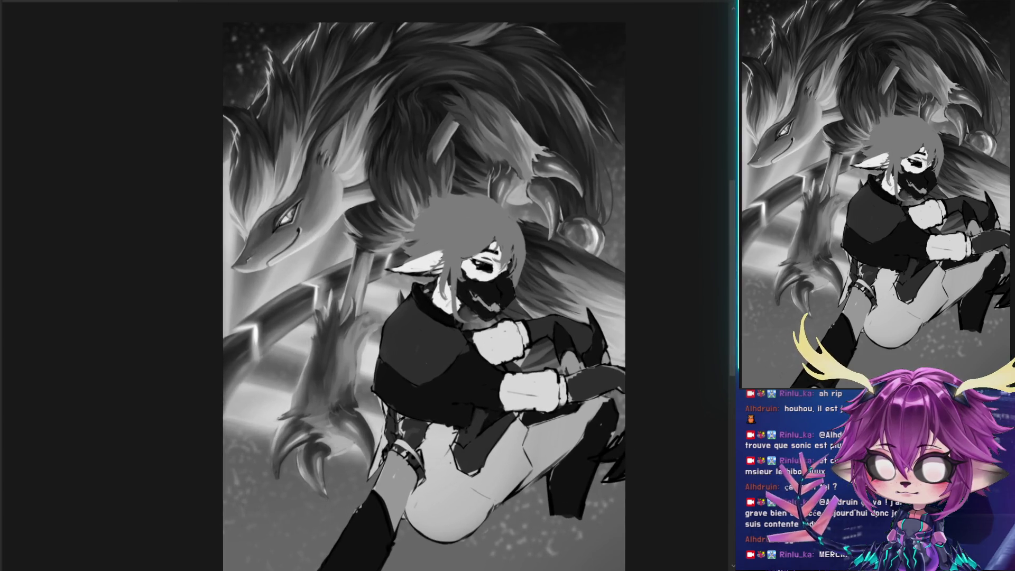